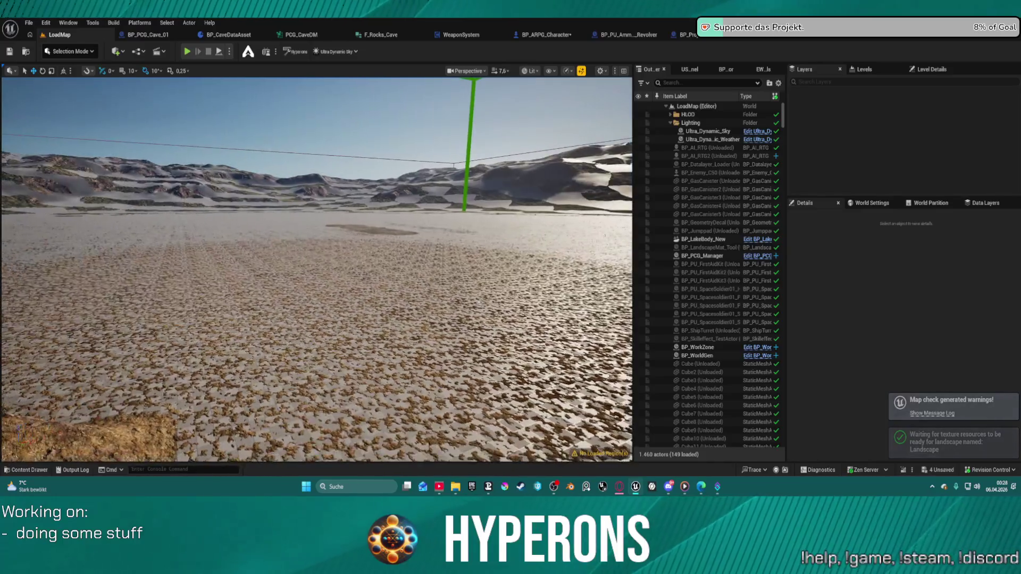
Step: Open the Content Drawer and show all assets in the AI_UE5 folder
key("ctrl+space")
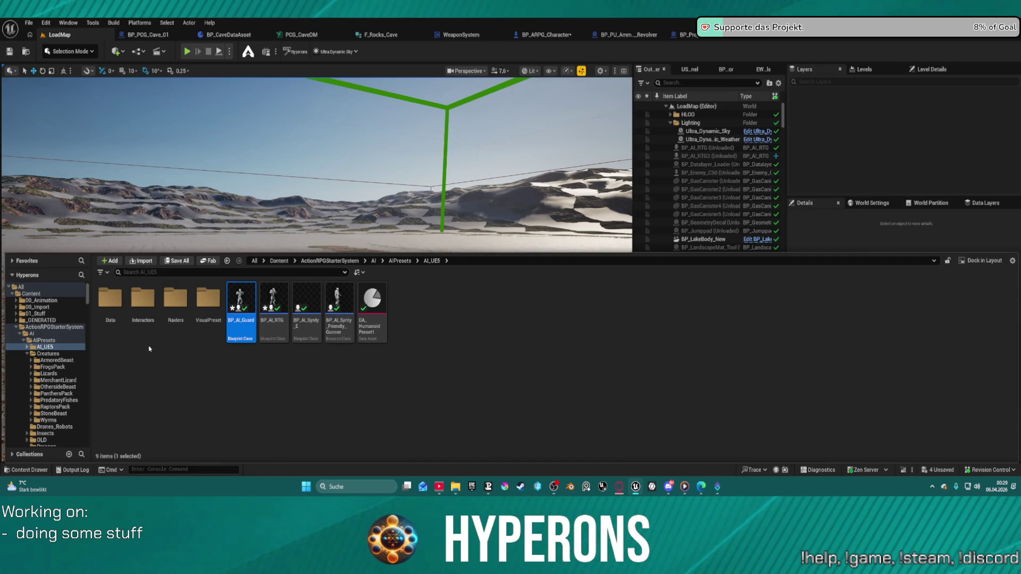
left_click(27, 348)
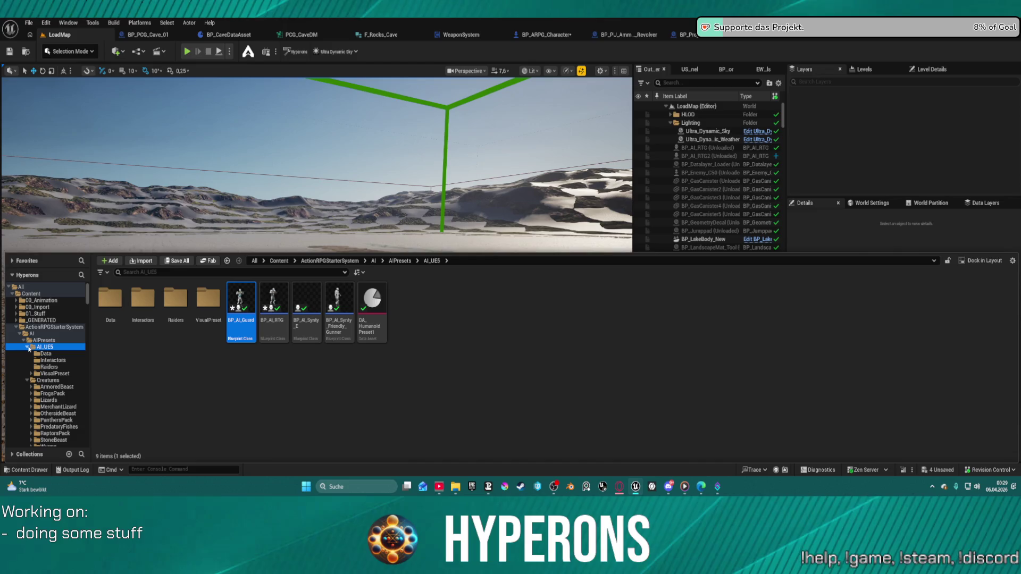
left_click(19, 335)
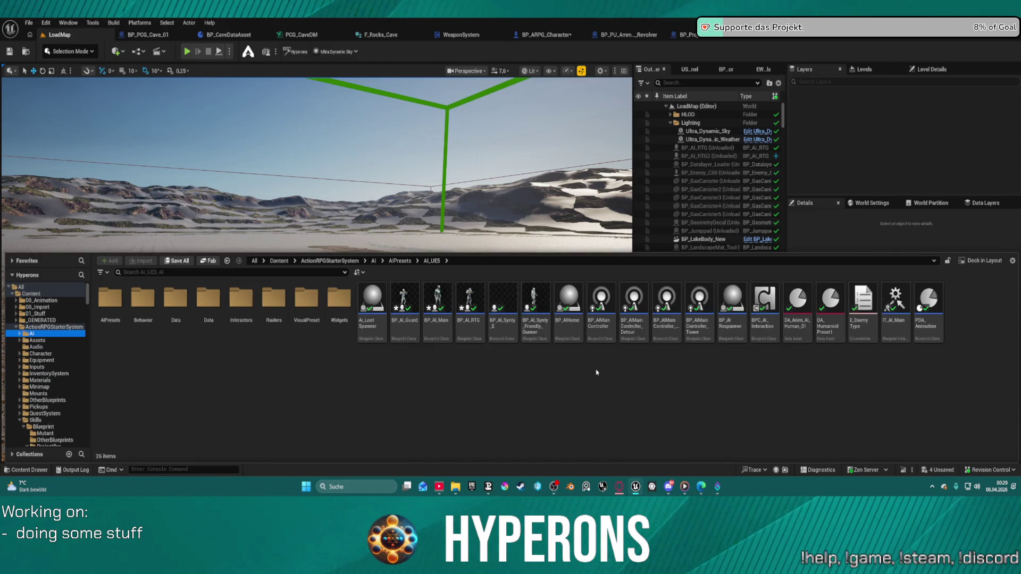
scroll(33, 381, "down", 10)
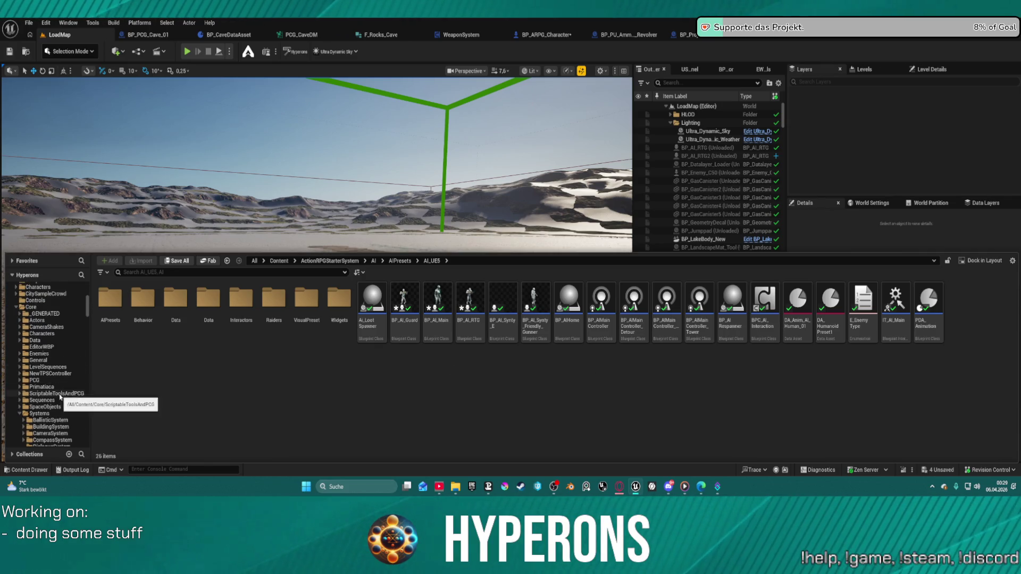
scroll(68, 410, "up", 15)
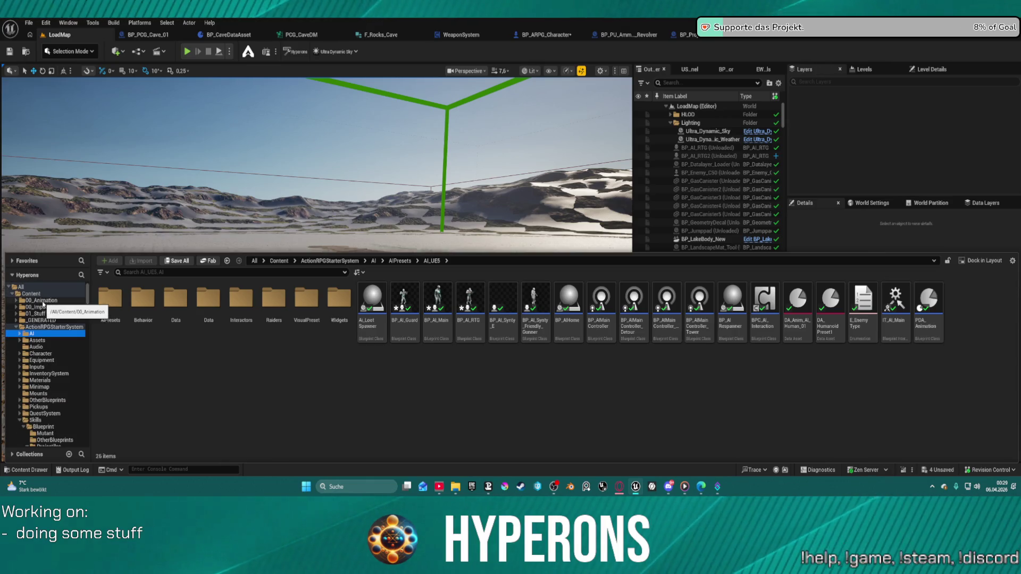
Step: Browse into 00_Animation > UEFN > Weapon and select the Fire_Rifle_Ironsights_UEFN animation
left_click(43, 301)
double_click(502, 307)
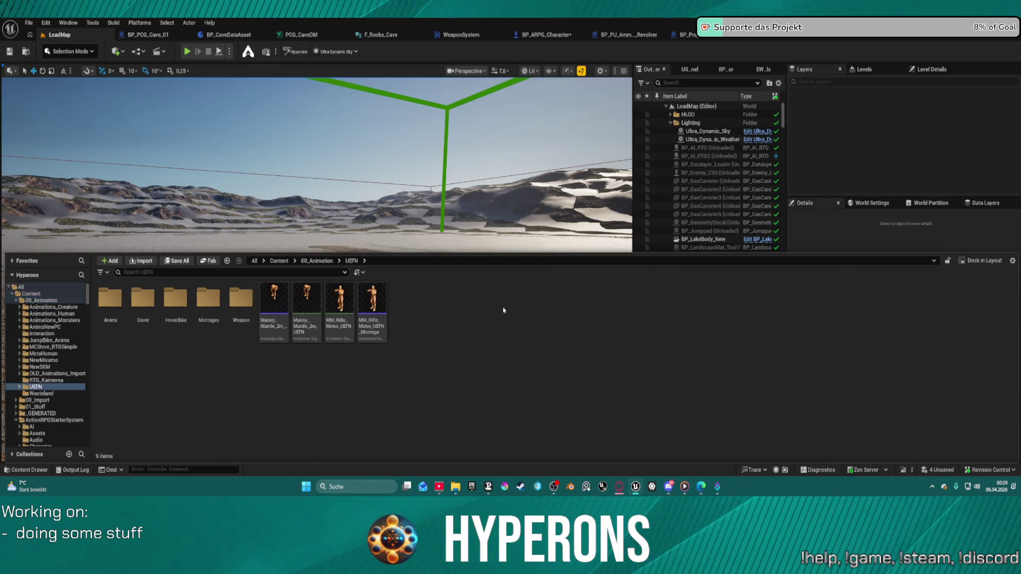
left_click(232, 301)
double_click(232, 301)
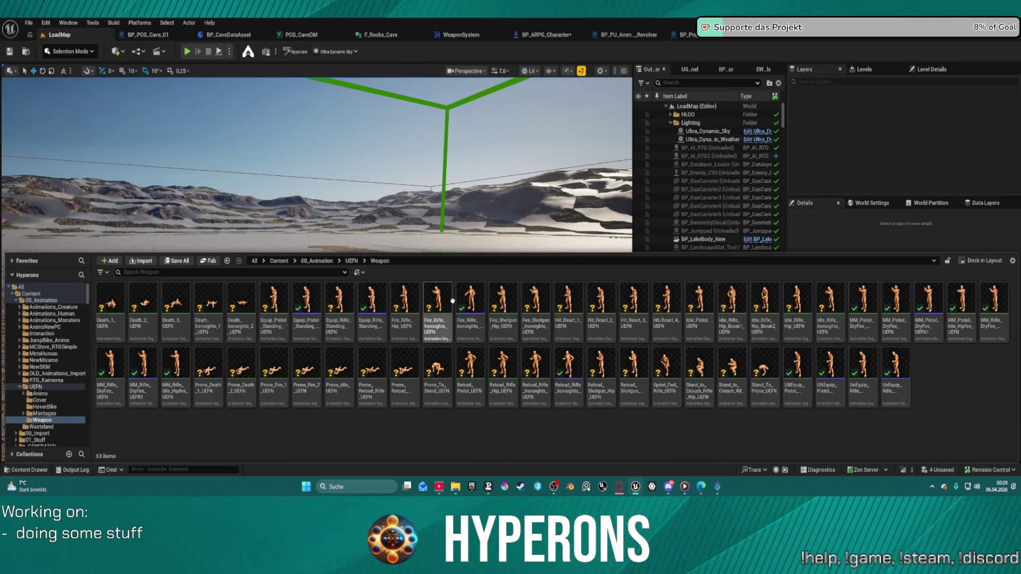
left_click(473, 298)
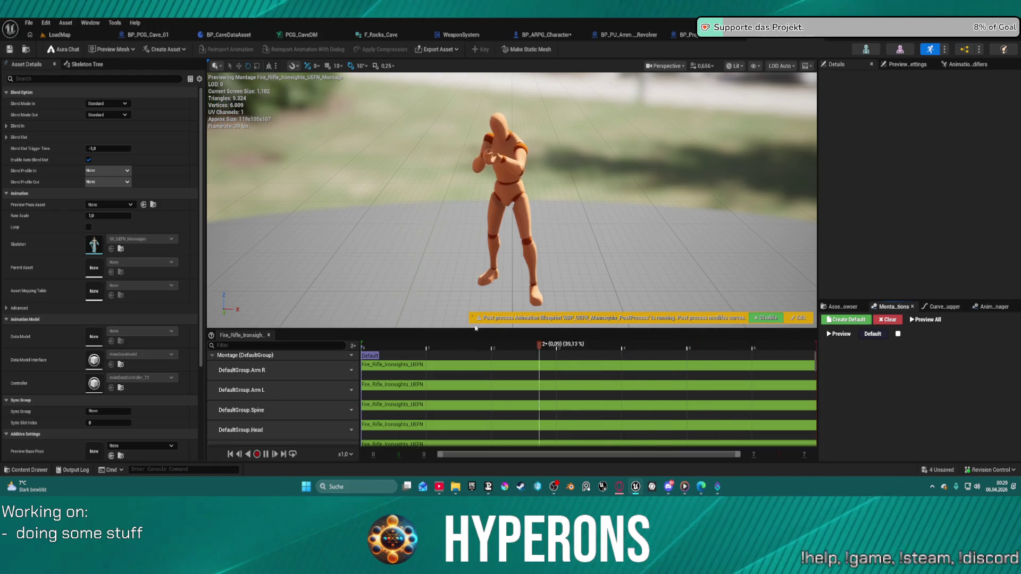
Step: Enlarge the Fire_Rifle_Ironsights_UEFN_Montage timeline to inspect its curve tracks, then restore the preview
scroll(339, 355, "down", 5)
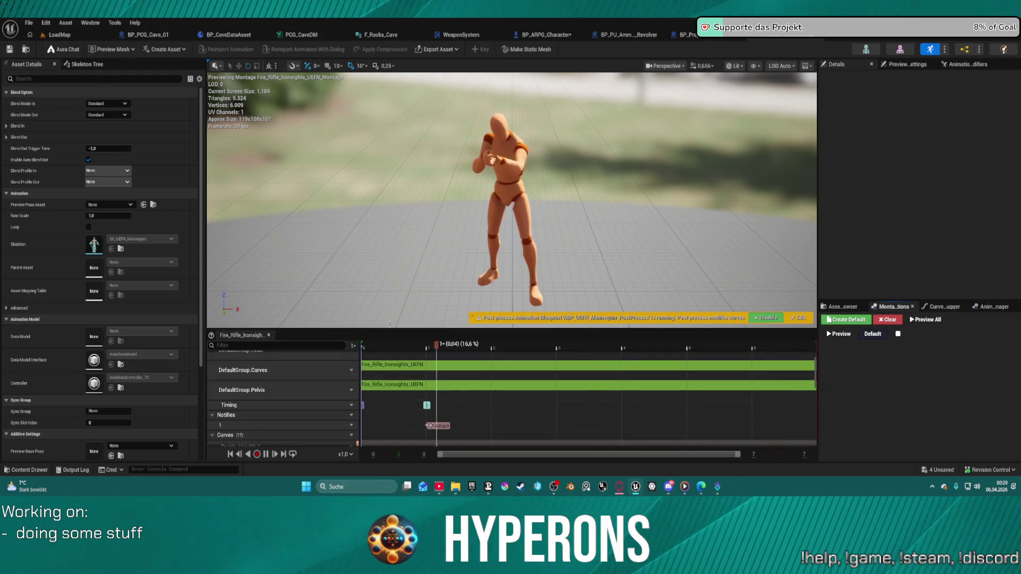
left_click_drag(392, 330, 386, 177)
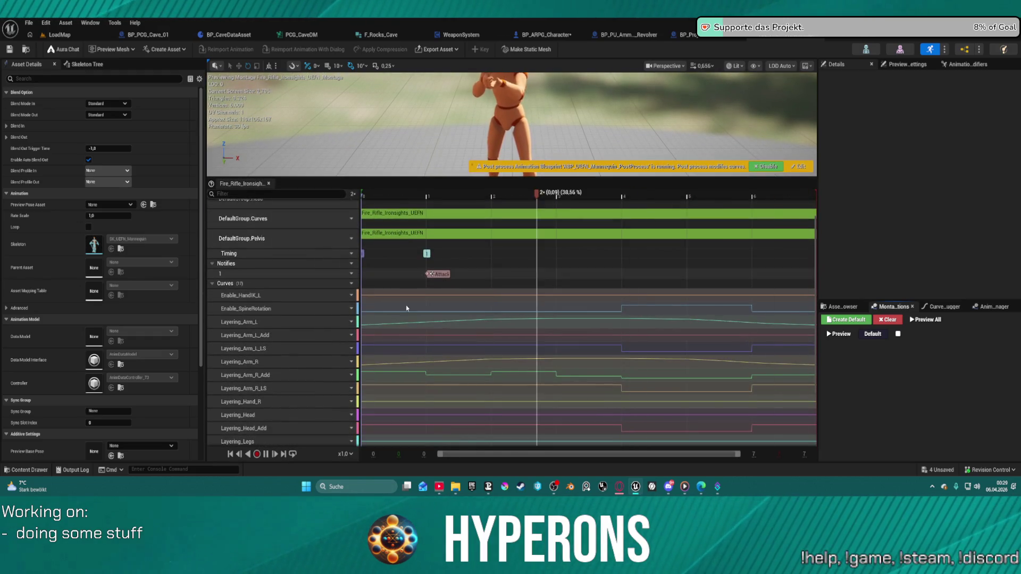
scroll(435, 347, "down", 5)
scroll(435, 346, "up", 5)
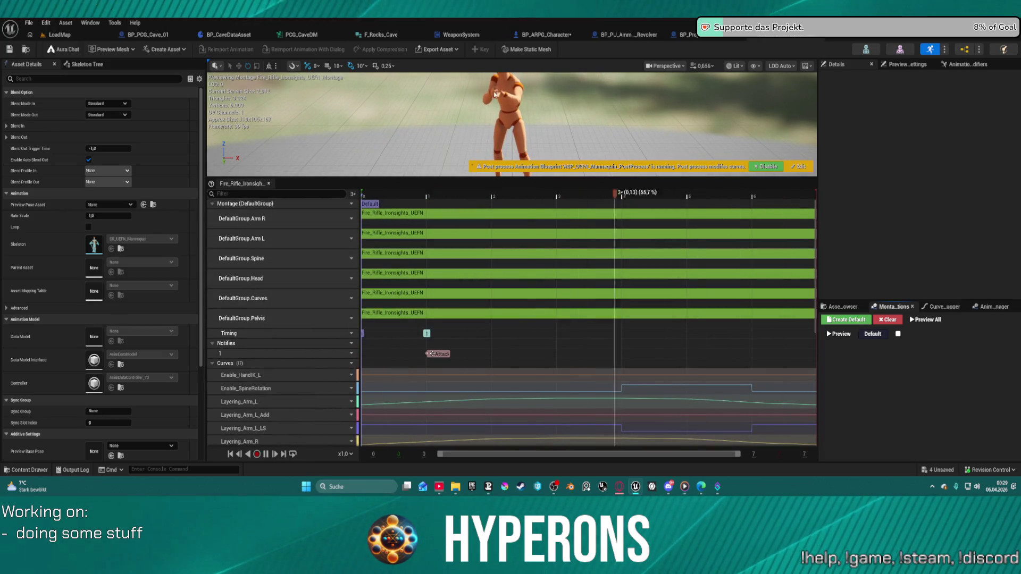
left_click_drag(441, 177, 441, 234)
key("ctrl+space")
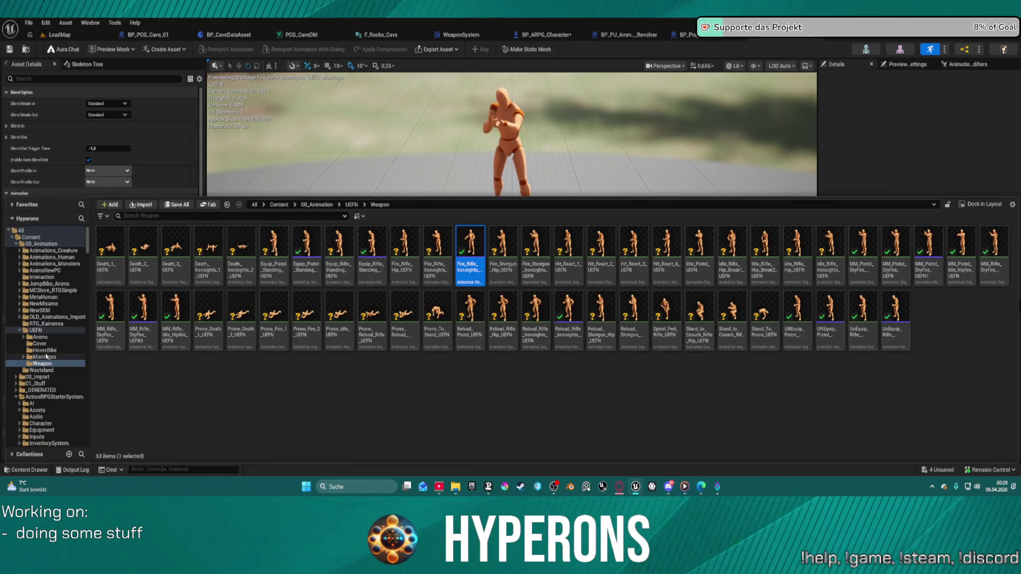
Step: Go to ActionRPGStarterSystem > Skills in the folder tree and open its Data folder
scroll(58, 397, "down", 5)
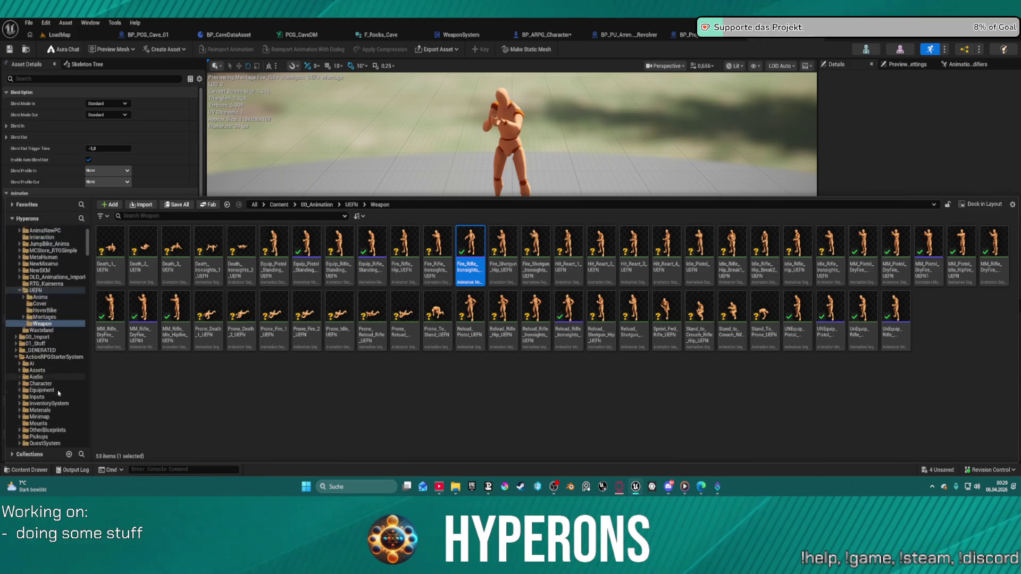
scroll(47, 396, "down", 3)
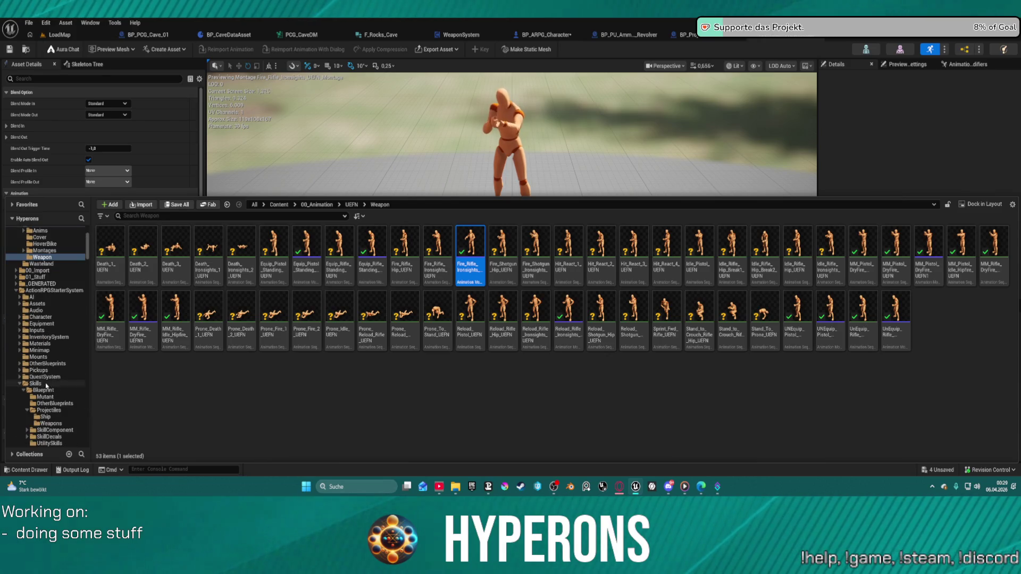
left_click(47, 384)
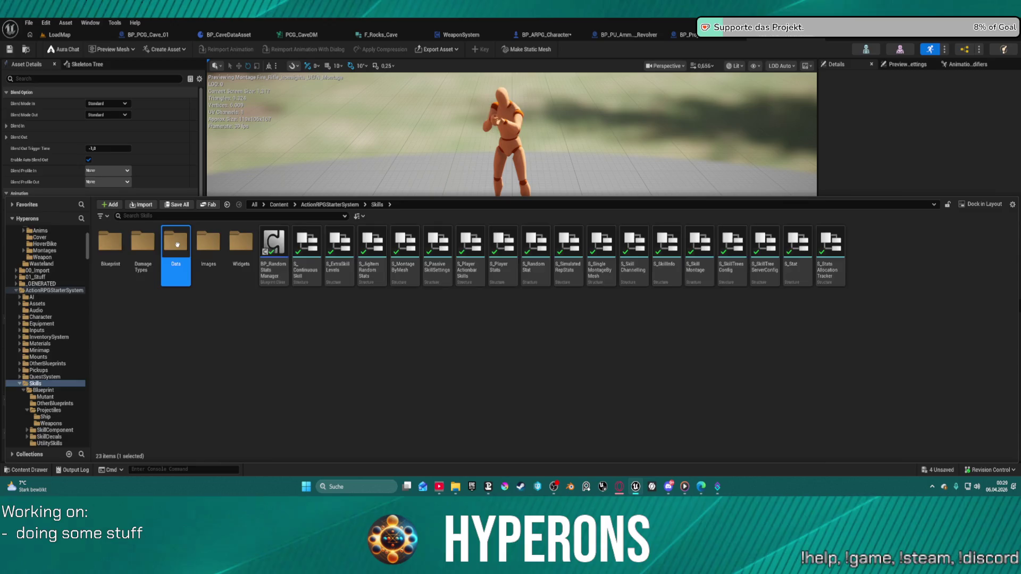
double_click(177, 245)
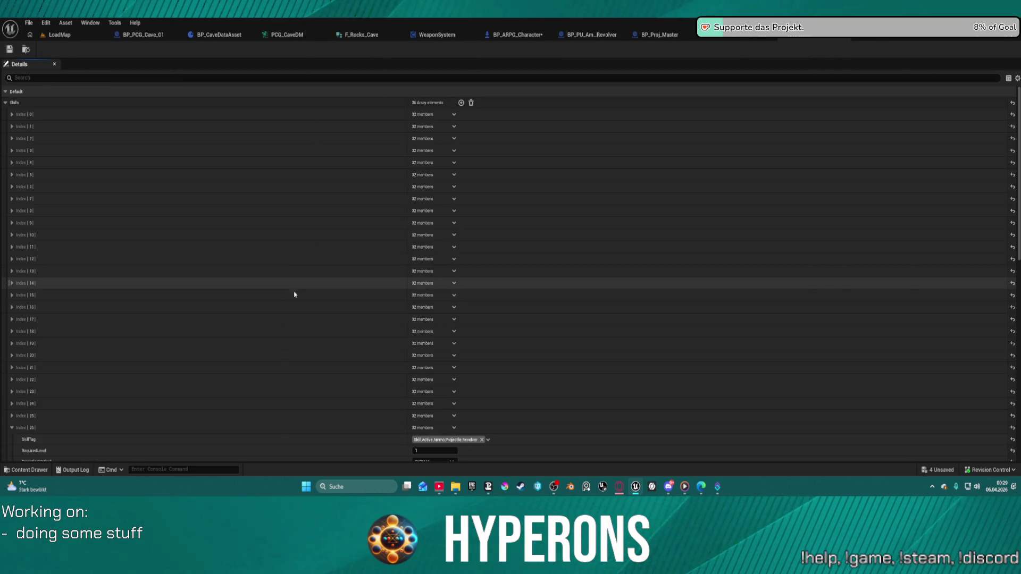
Step: In DA_Skills, inspect the Pistol, SniperRifle and RIFLE Stun skills at Index 25, 24 and 26
scroll(434, 331, "down", 10)
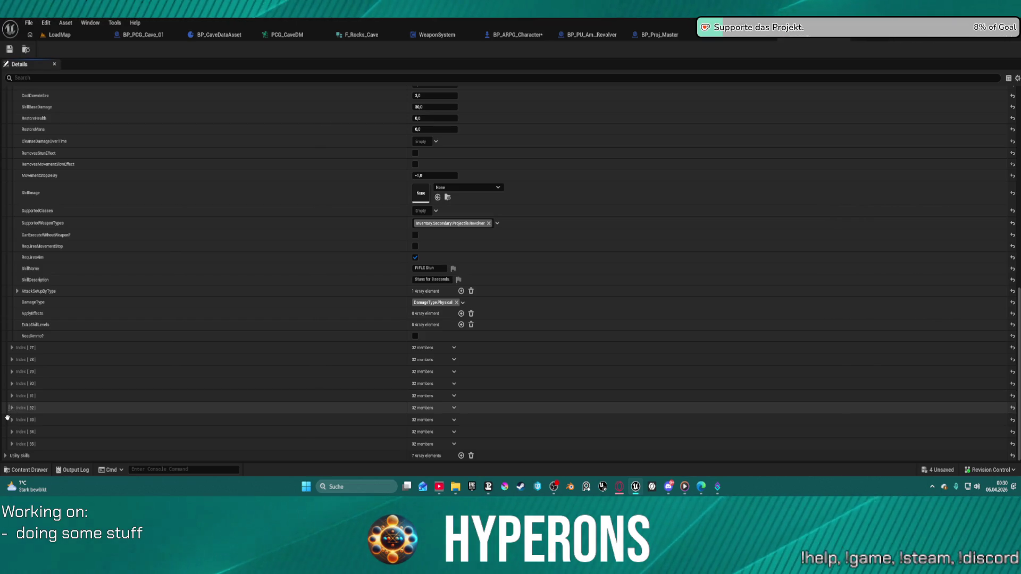
scroll(303, 274, "up", 10)
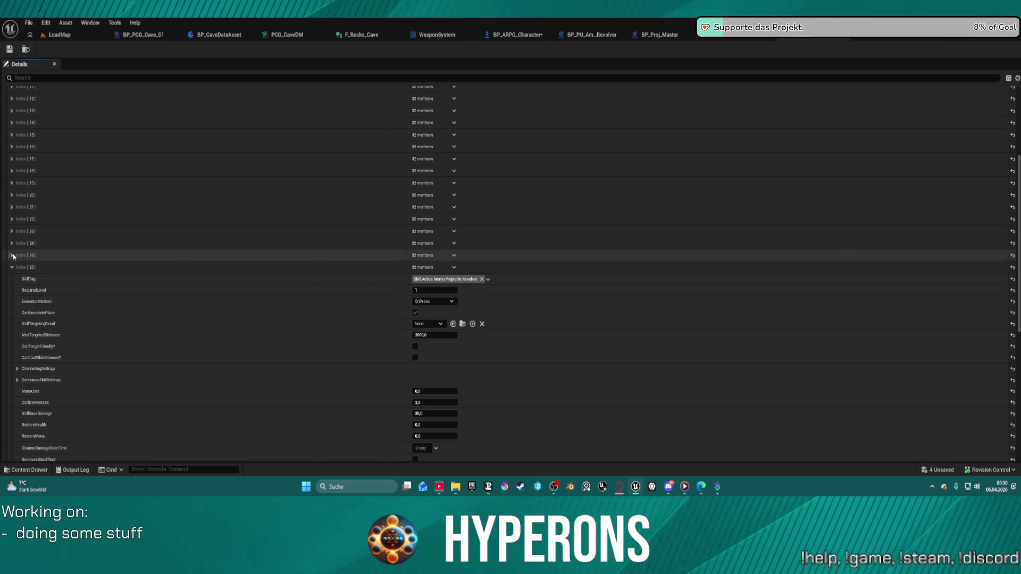
left_click(11, 255)
left_click(12, 255)
left_click(12, 243)
left_click(12, 243)
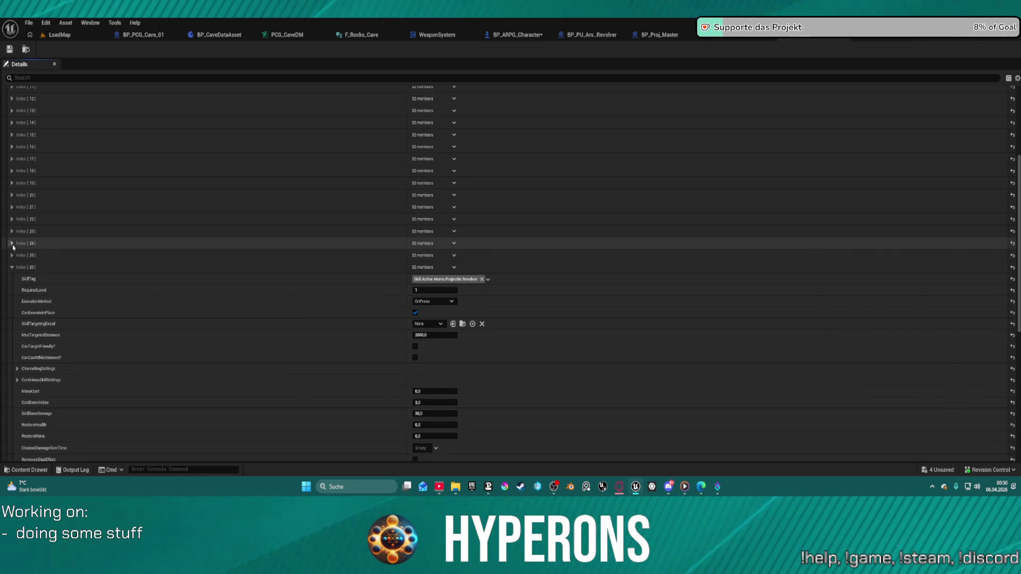
left_click(12, 266)
scroll(66, 322, "down", 7)
scroll(65, 323, "down", 3)
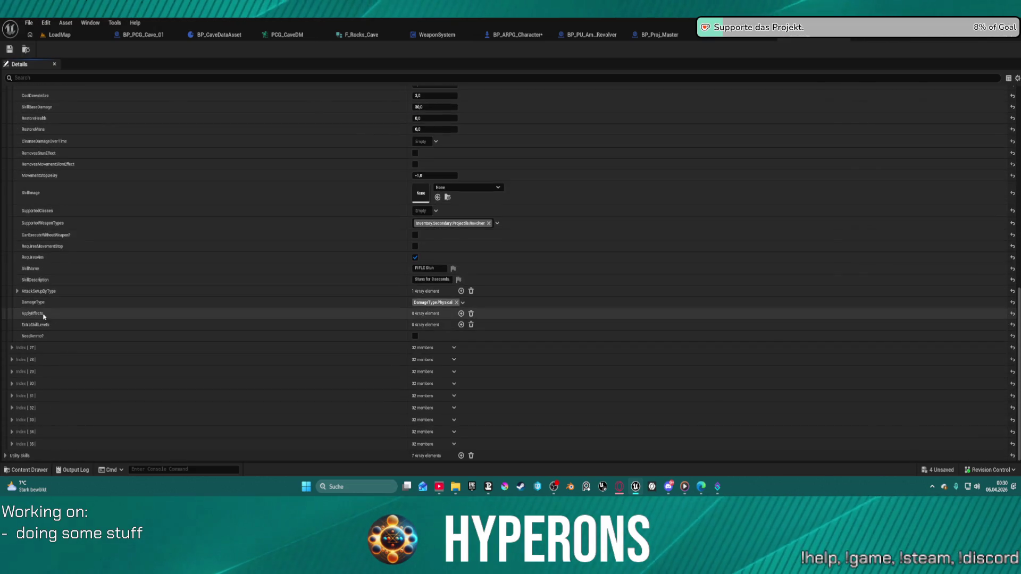
Step: Expand Index[27] MG projectile down to MontagesToPlay Index[1]'s ForMesh and Montages(combo)
left_click(12, 348)
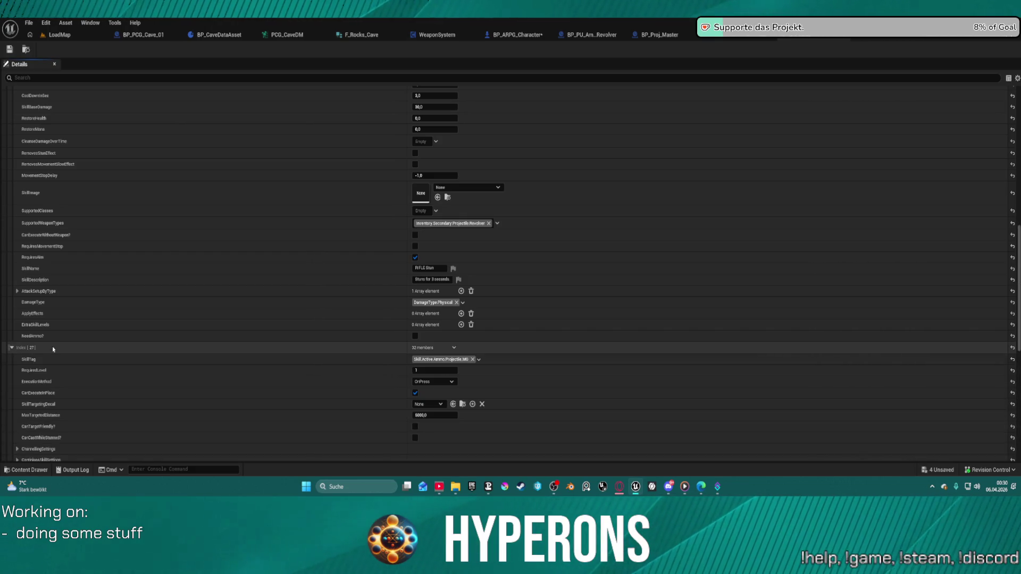
scroll(73, 333, "down", 12)
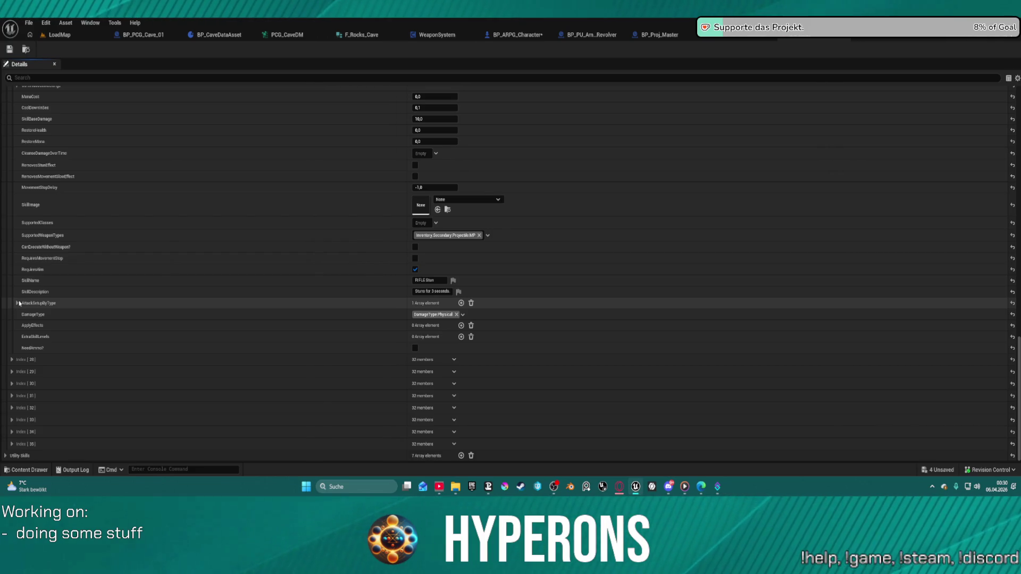
left_click(18, 303)
left_click(24, 314)
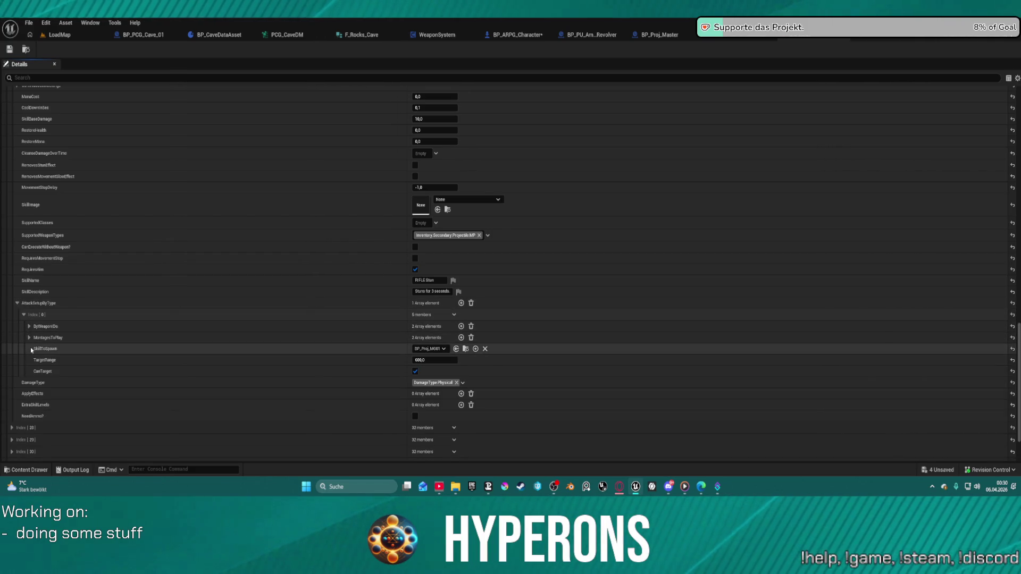
left_click(29, 338)
left_click(35, 361)
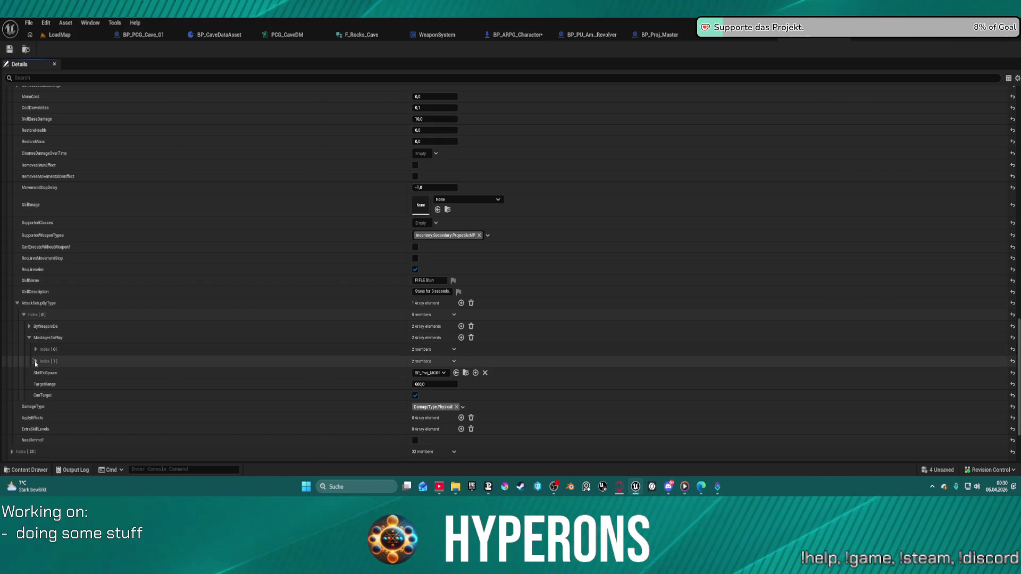
left_click(41, 372)
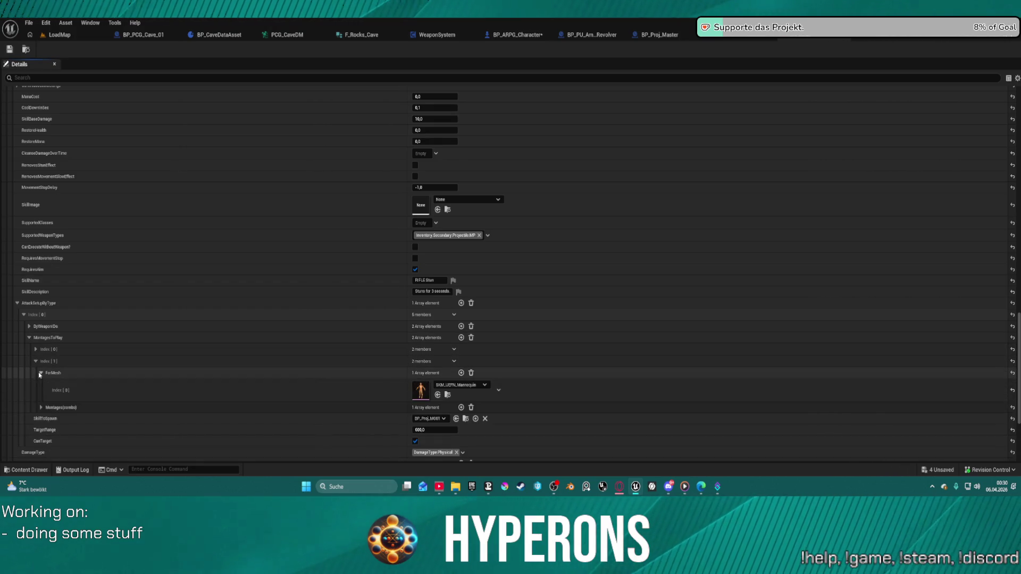
left_click(40, 408)
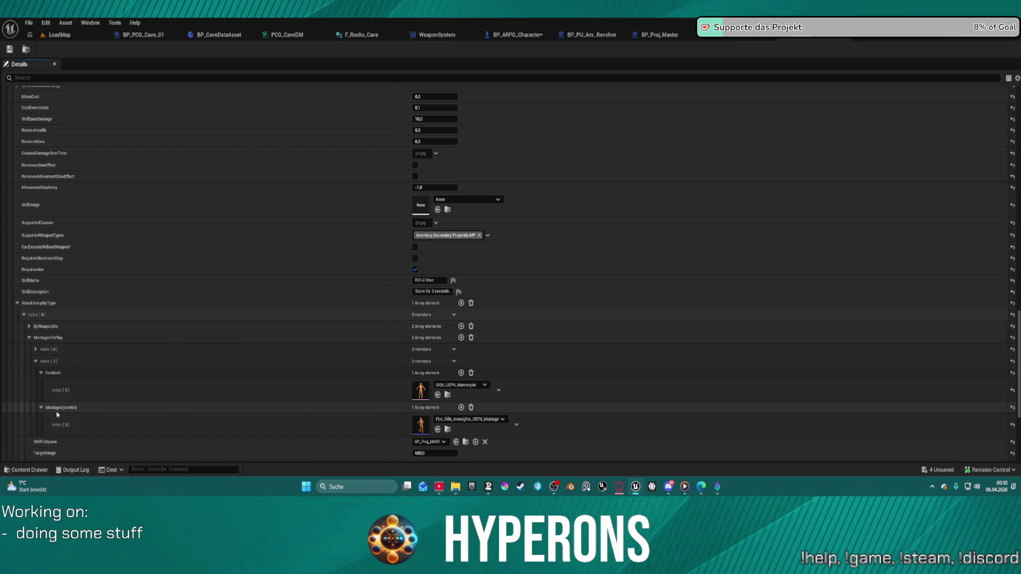
scroll(337, 423, "down", 3)
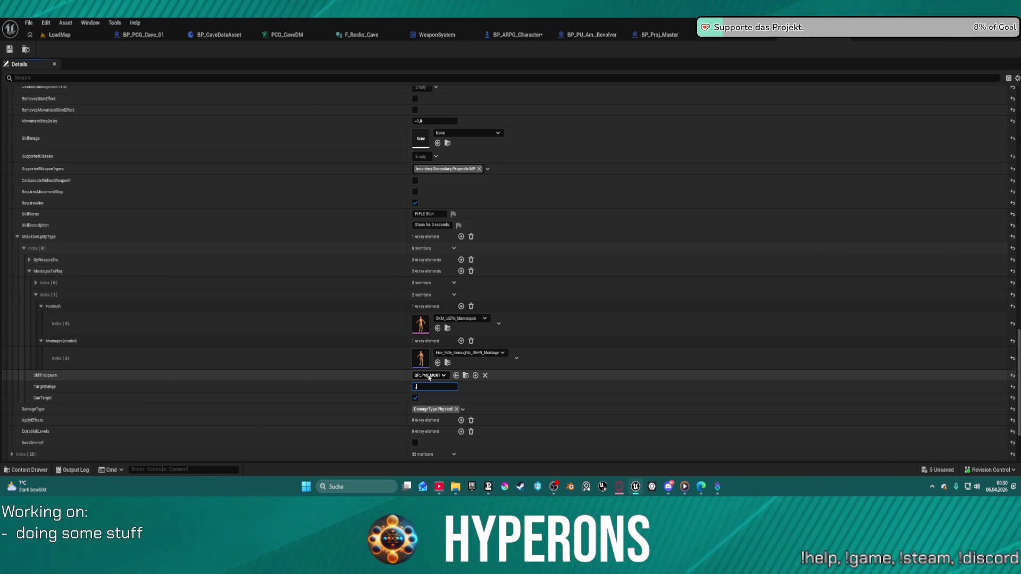
Step: Change the MG projectile attack's TargetRange from 600 to 2500 and commit it
type("2500,0")
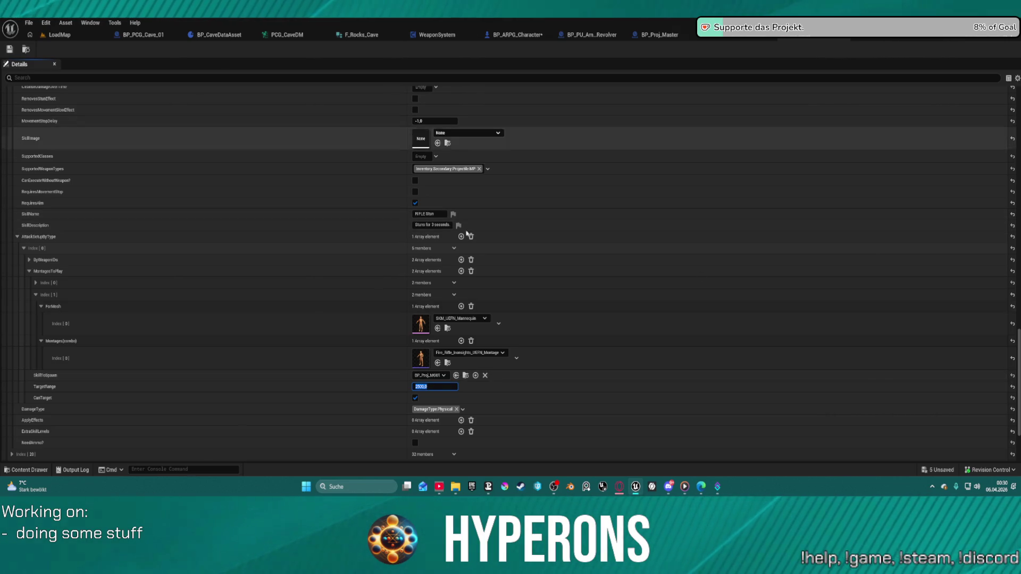
left_click(540, 303)
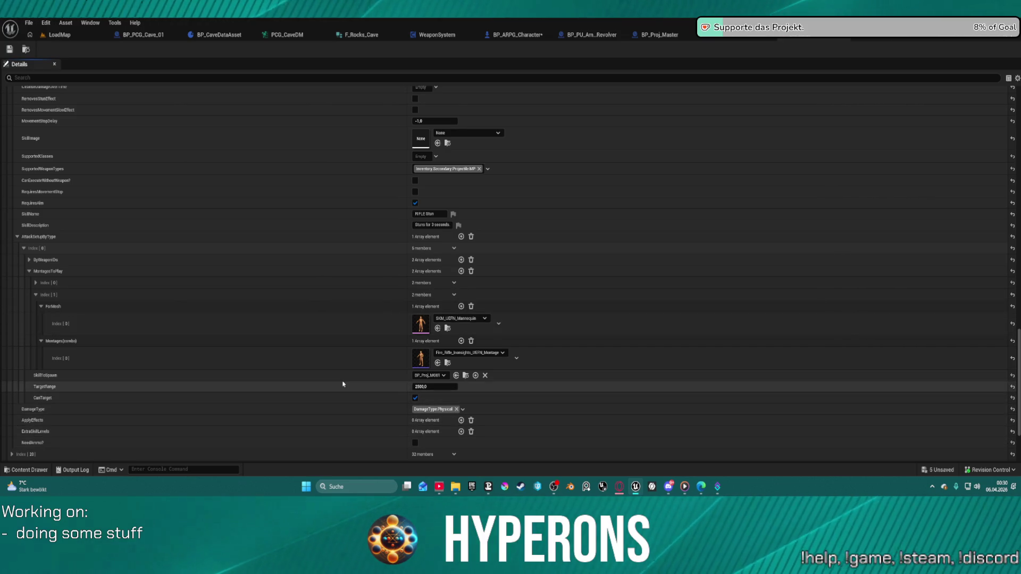
scroll(401, 396, "up", 5)
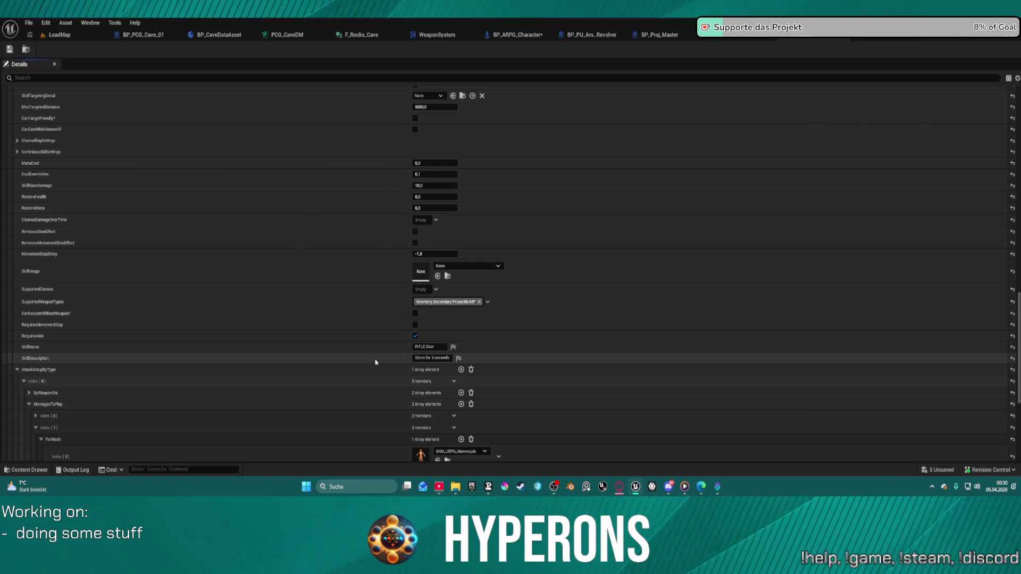
Step: Check the attack's weapon IDs and first MontagesToPlay entry's ForMesh and Montages(combo), then go to WeaponSystem
left_click(30, 393)
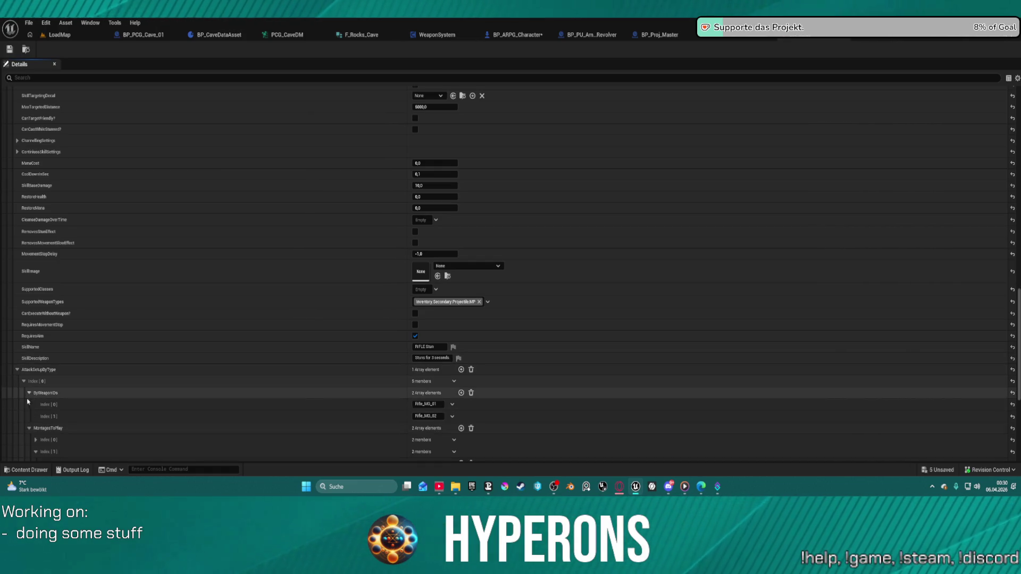
scroll(371, 405, "down", 4)
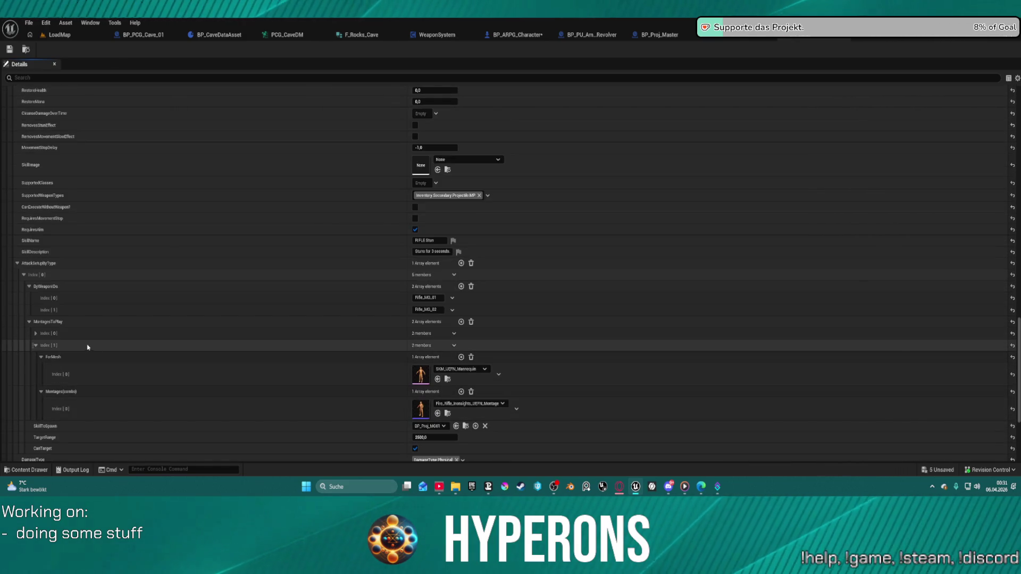
left_click(35, 334)
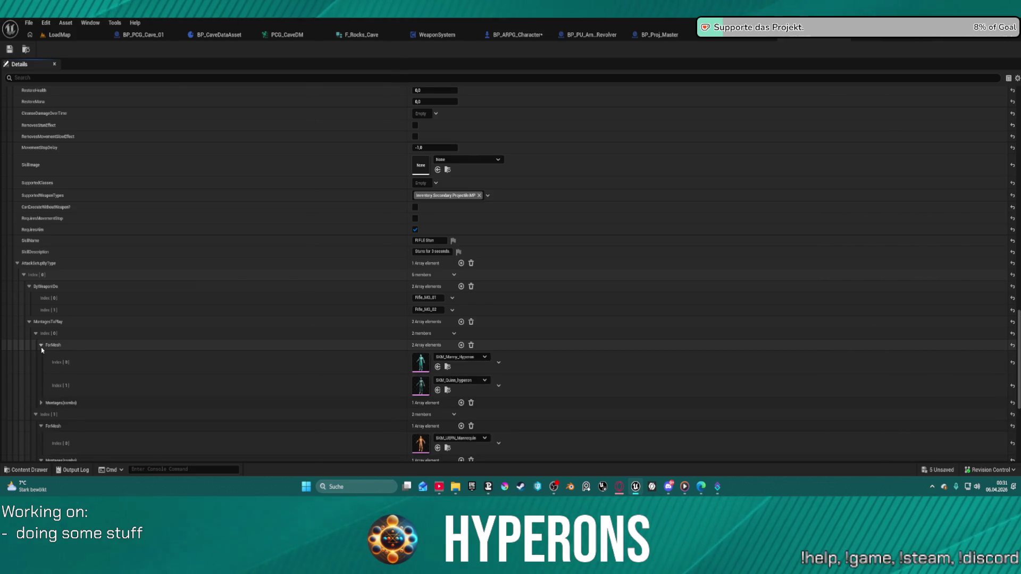
left_click(41, 345)
left_click(41, 345)
left_click(41, 356)
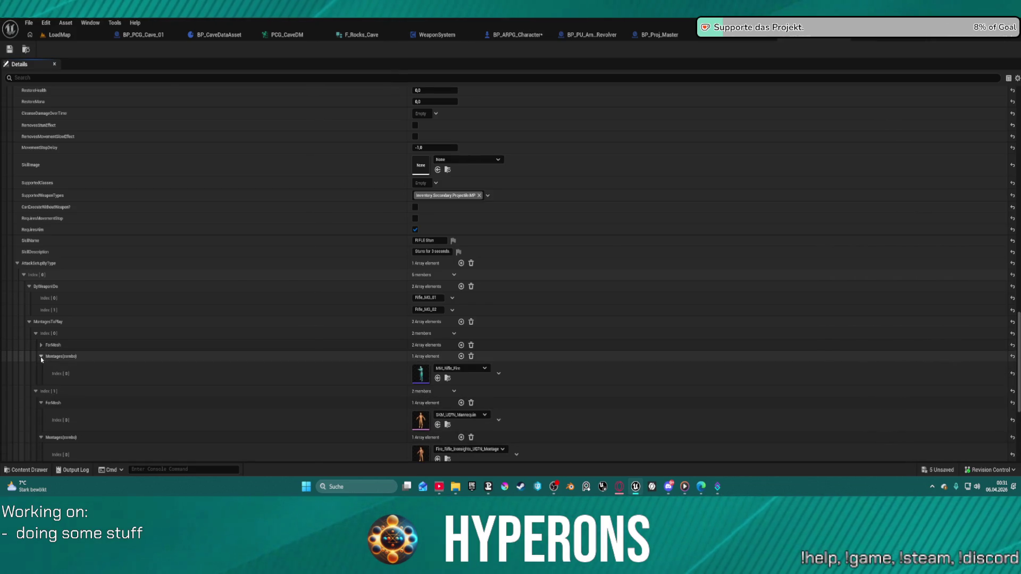
left_click(40, 356)
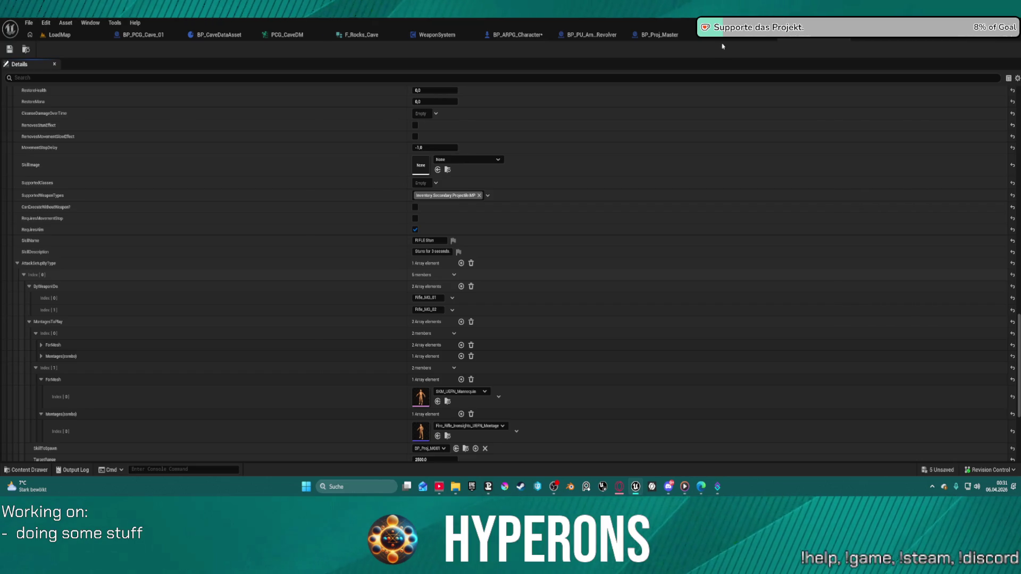
left_click(449, 38)
scroll(355, 186, "down", 2)
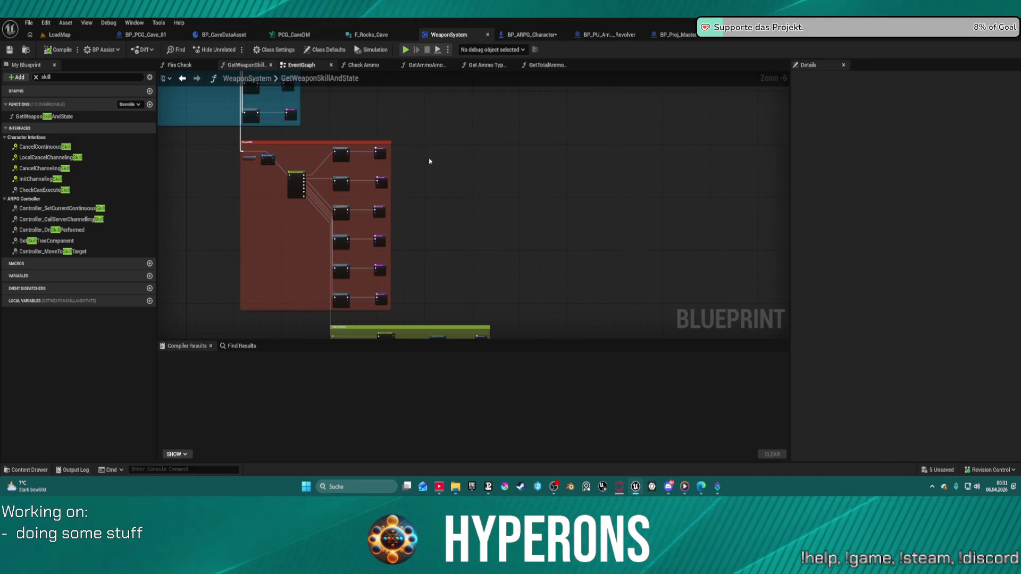
Step: Jump to the CancelContinuousSkill event and view its Set Timer by Event nodes and Stop Timers comment
double_click(43, 147)
scroll(380, 263, "down", 5)
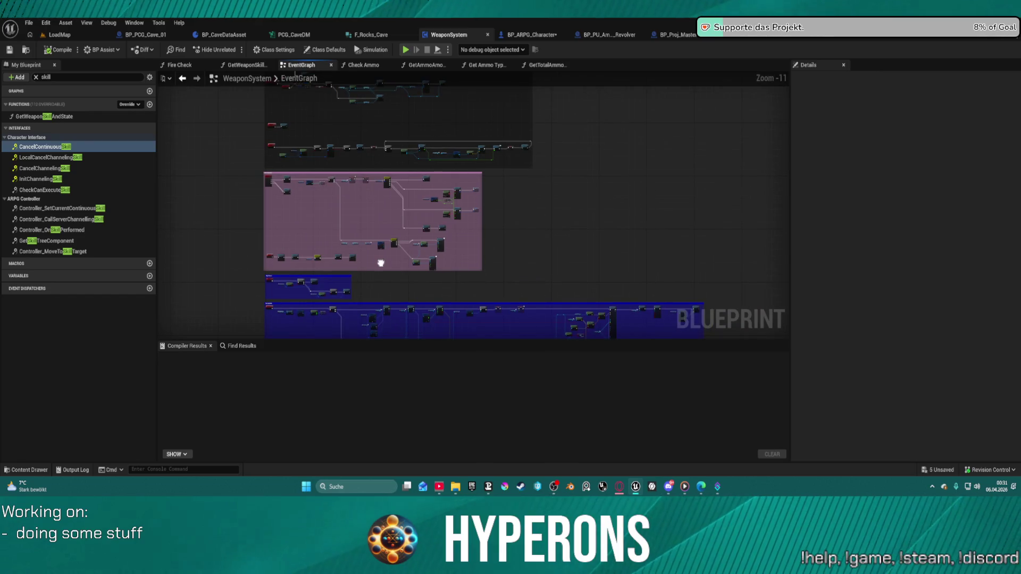
scroll(474, 212, "up", 7)
scroll(387, 201, "up", 4)
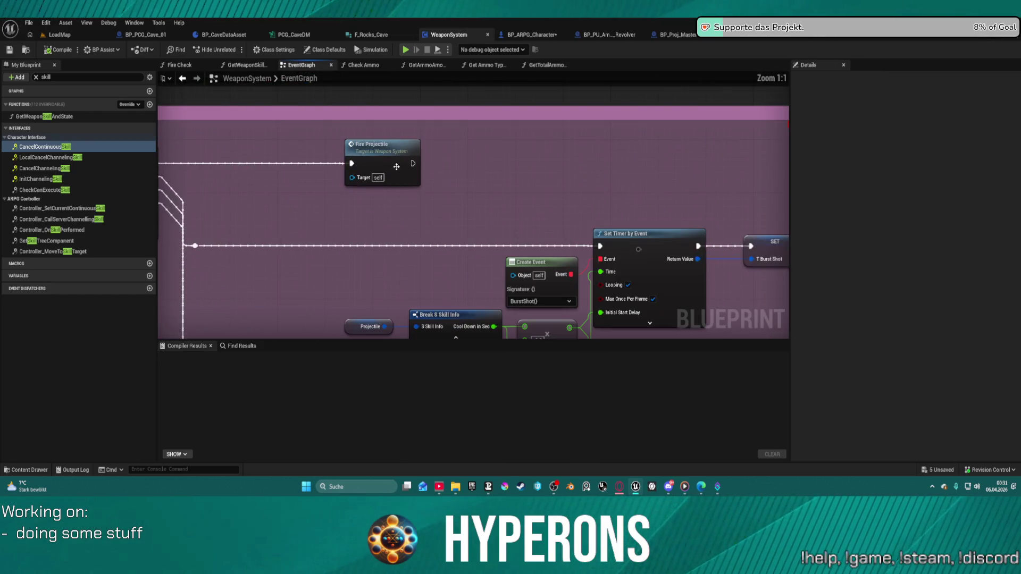
left_click_drag(389, 156, 365, 120)
scroll(366, 120, "down", 10)
scroll(629, 179, "up", 6)
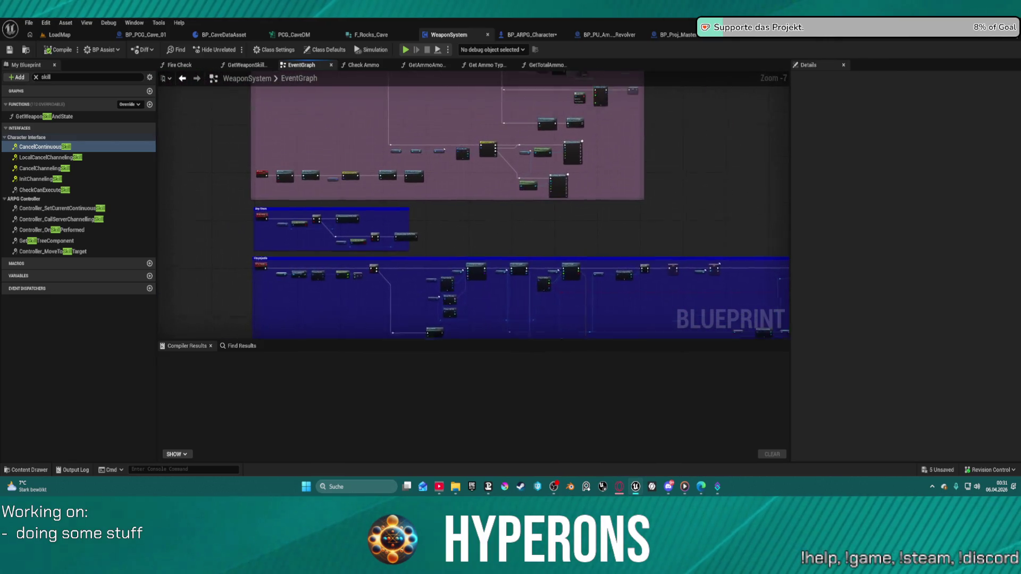
scroll(462, 205, "up", 2)
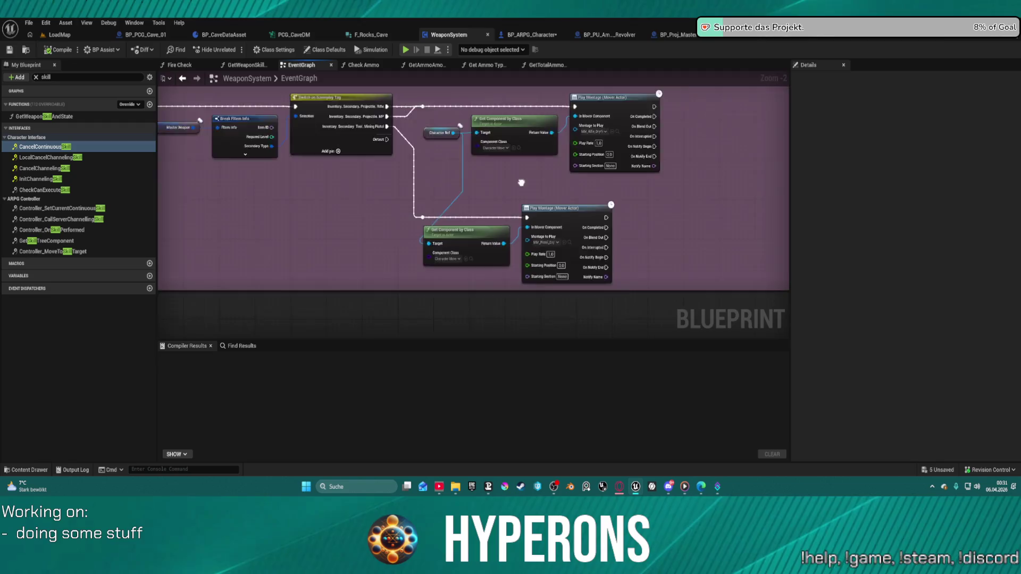
mouse_move(463, 205)
left_mouse_down()
mouse_move(802, 156)
mouse_move(617, 289)
mouse_move(590, 293)
mouse_move(543, 363)
mouse_move(617, 222)
mouse_move(537, 319)
mouse_move(465, 328)
left_mouse_up()
Step: Jump to the Fire Projectile event and browse its montage, Calculate Damage and Check Ammo nodes
double_click(419, 195)
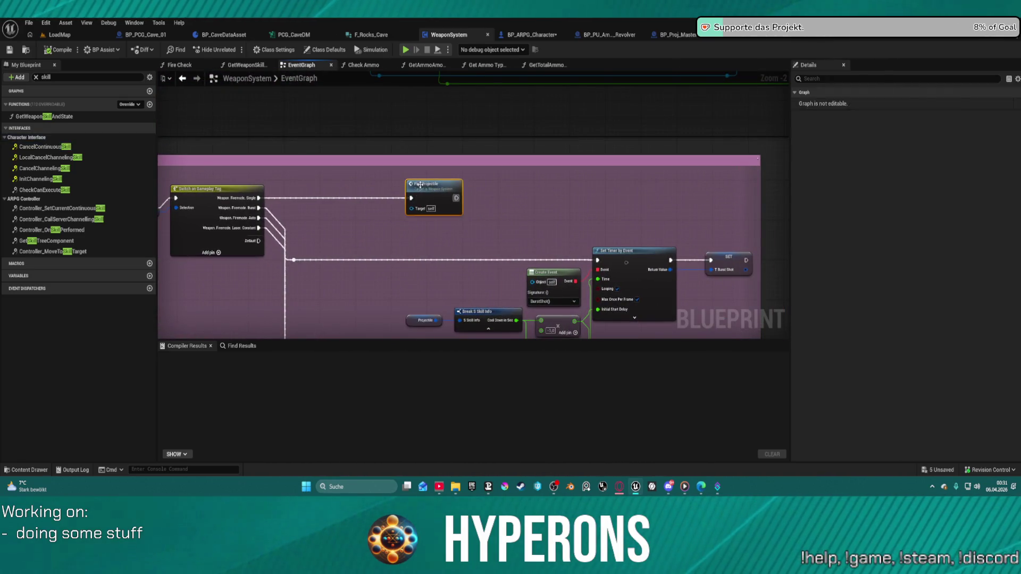
scroll(577, 229, "down", 5)
scroll(392, 237, "up", 3)
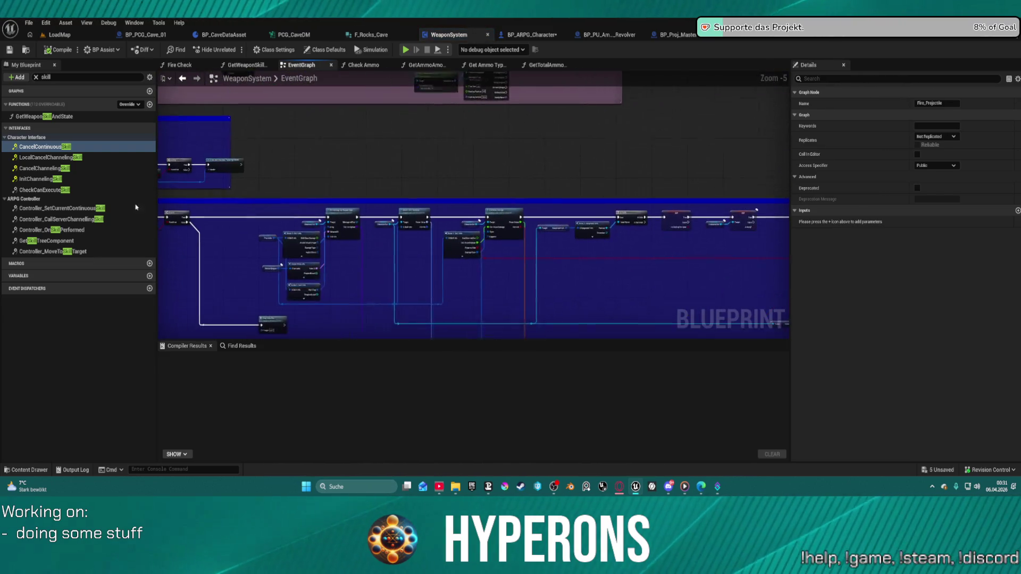
scroll(441, 214, "up", 1)
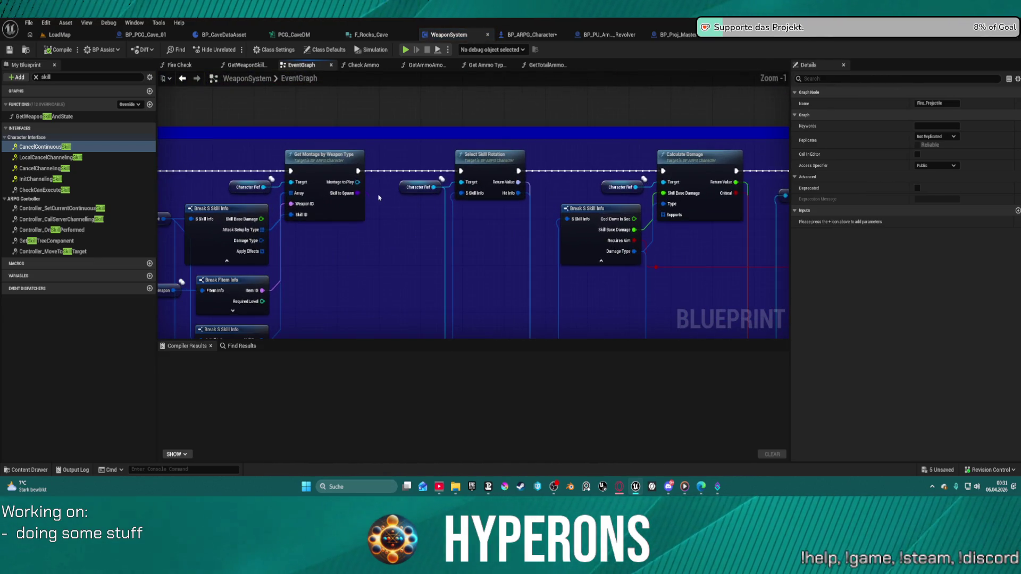
left_click_drag(353, 183, 712, 216)
mouse_move(476, 249)
left_mouse_down()
mouse_move(501, 278)
mouse_move(456, 273)
left_mouse_up()
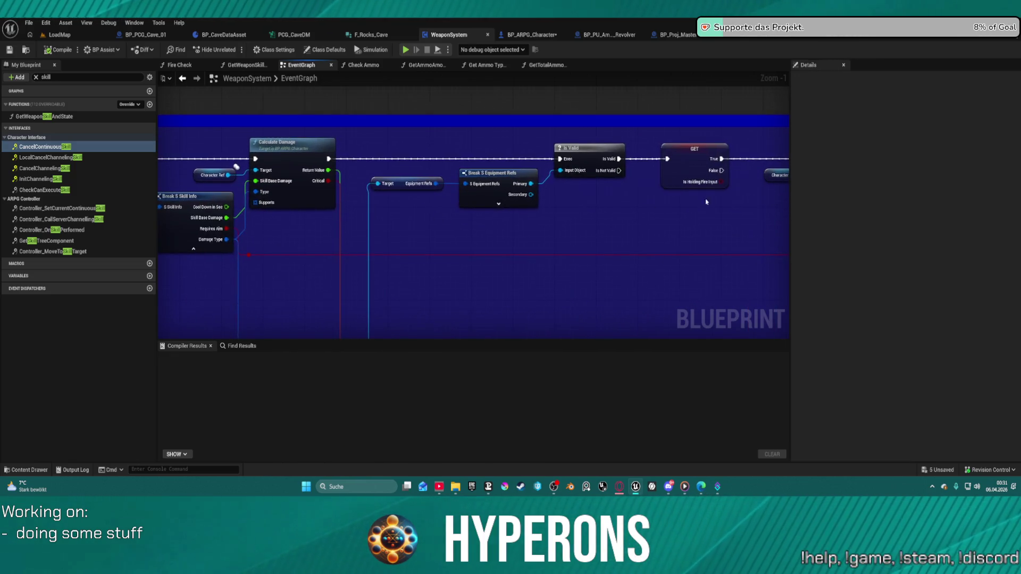
scroll(689, 204, "down", 1)
left_click_drag(690, 204, 531, 221)
scroll(531, 221, "down", 1)
left_click_drag(361, 218, 535, 216)
Step: Box-select the Play Camera Shake and ammo-check nodes together
mouse_move(646, 226)
left_mouse_down()
mouse_move(296, 132)
mouse_move(591, 133)
mouse_move(478, 159)
mouse_move(544, 152)
left_mouse_up()
scroll(544, 153, "down", 2)
scroll(274, 167, "up", 2)
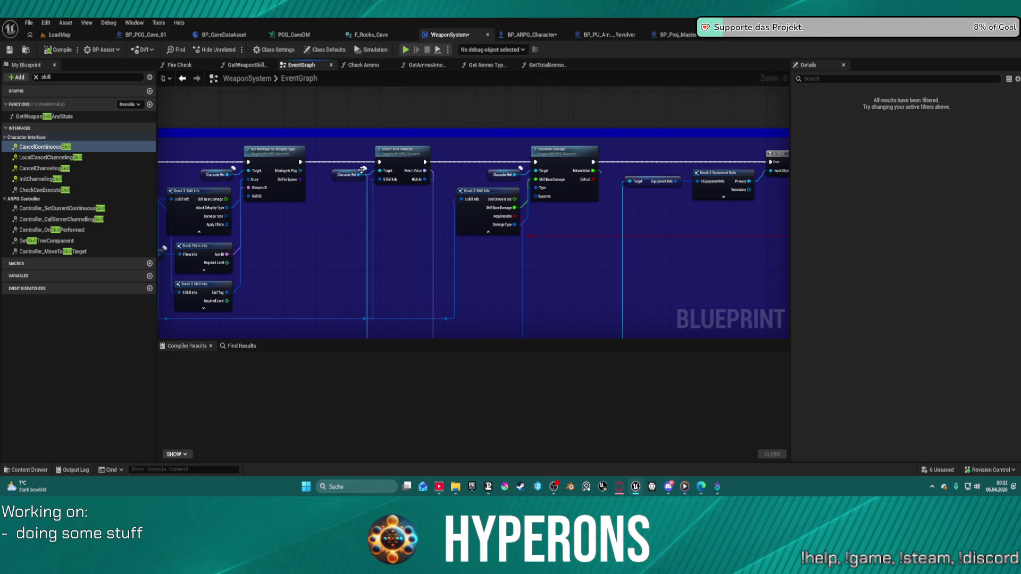
left_click(531, 34)
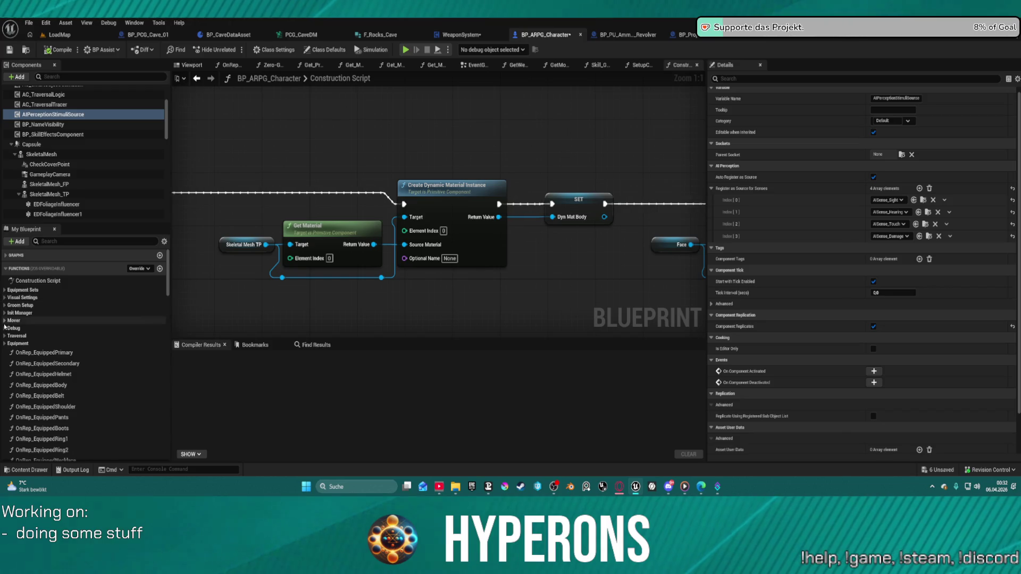
Step: Expand the Graphs list in BP_ARPG_Character and open the SKILL + DAMAGE collapsed graph
left_click(5, 256)
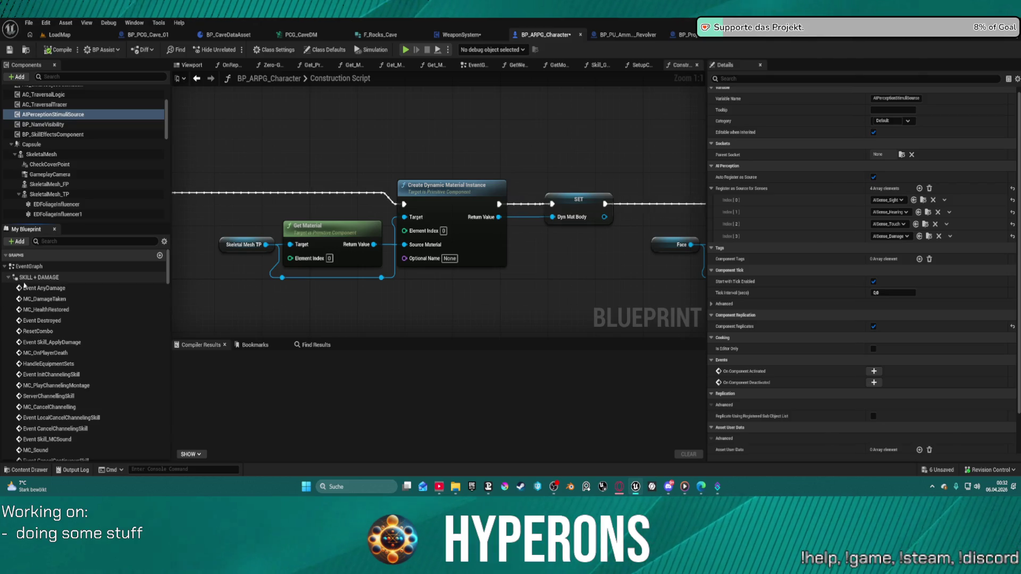
double_click(94, 277)
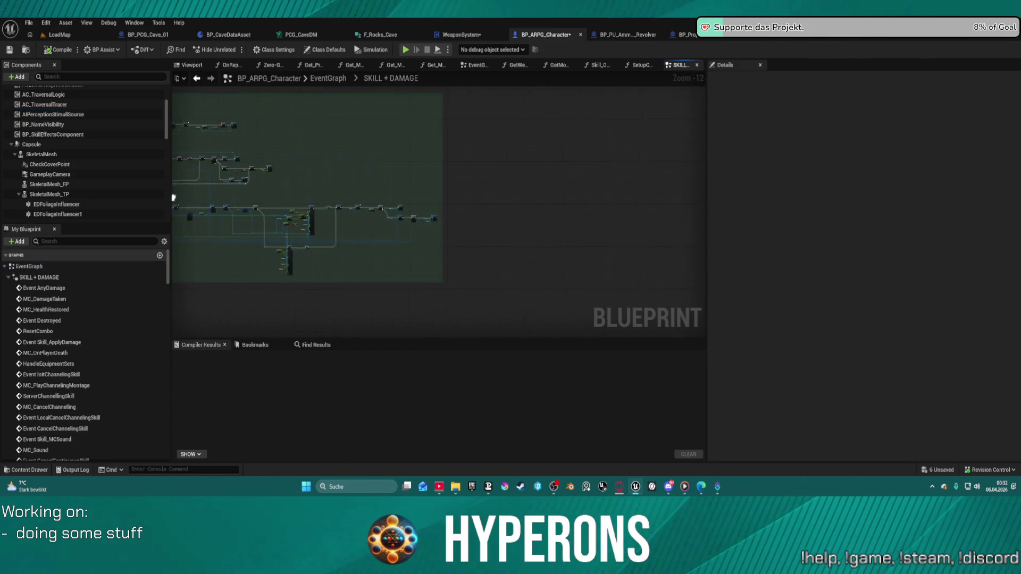
Step: Find the Play Montage node and open the Attack Speed to Montage Len function feeding it
scroll(194, 198, "up", 5)
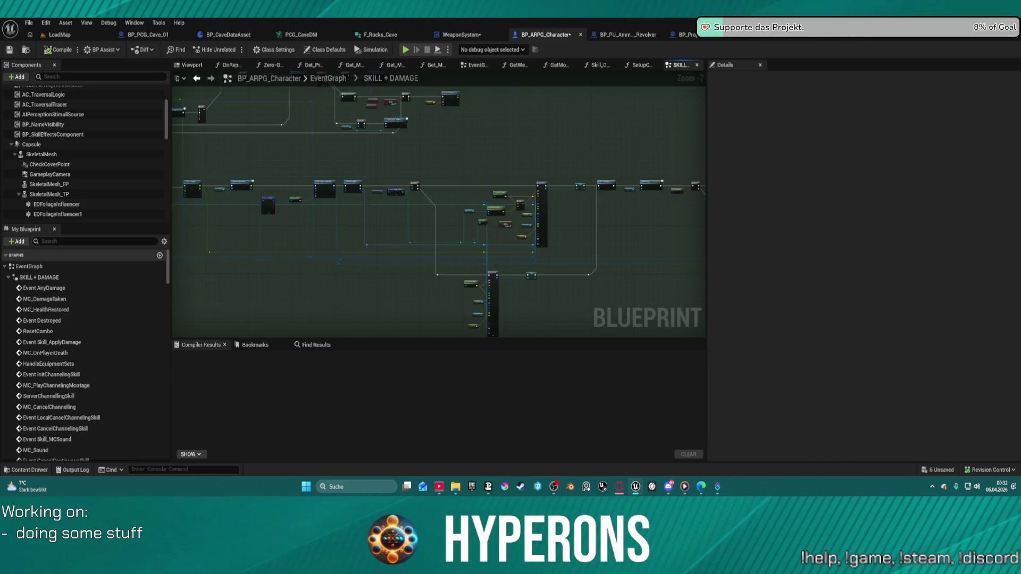
scroll(404, 246, "up", 7)
scroll(228, 174, "down", 3)
left_click_drag(219, 73, 293, 136)
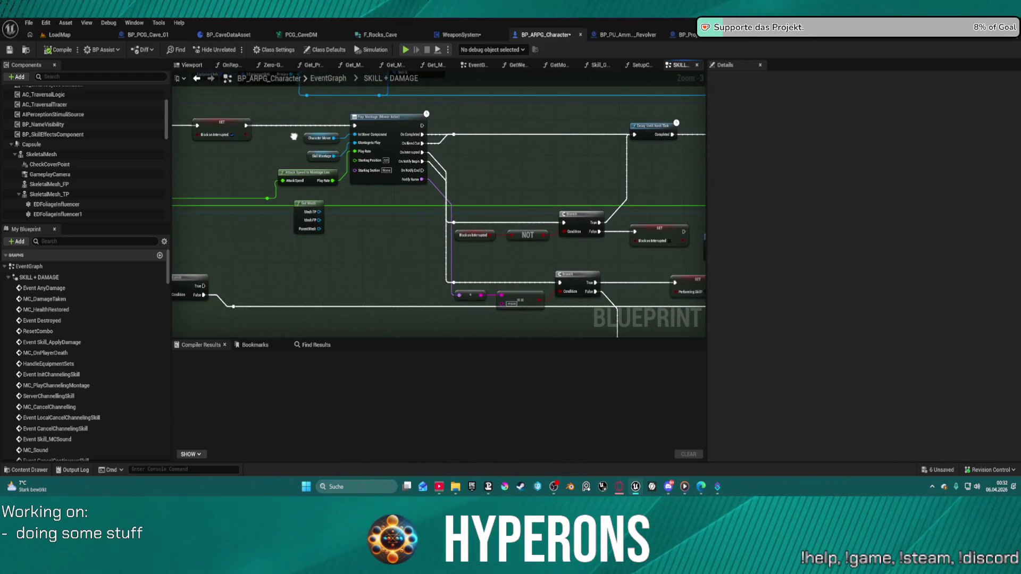
left_click_drag(274, 111, 376, 192)
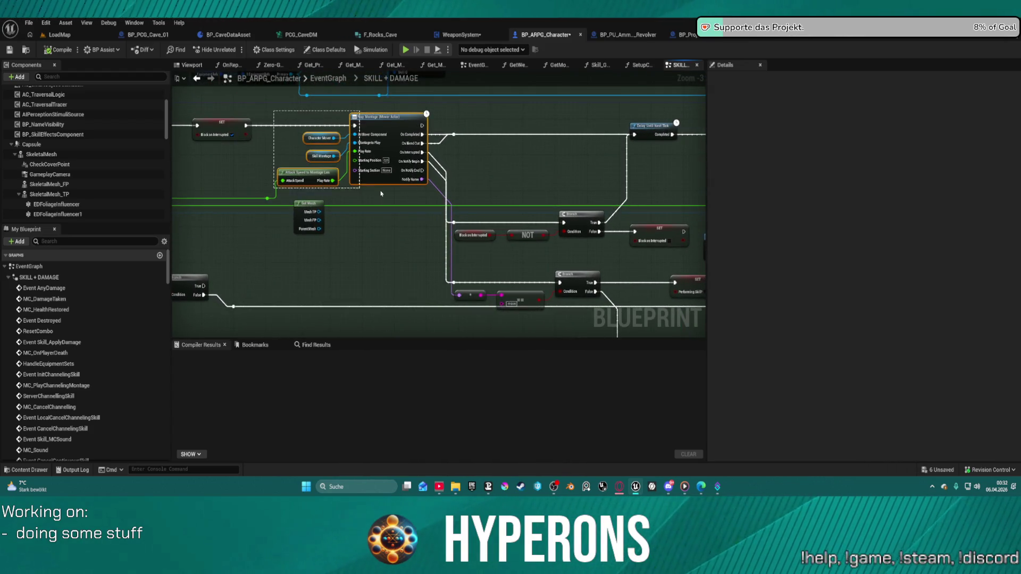
left_click_drag(597, 196, 624, 195)
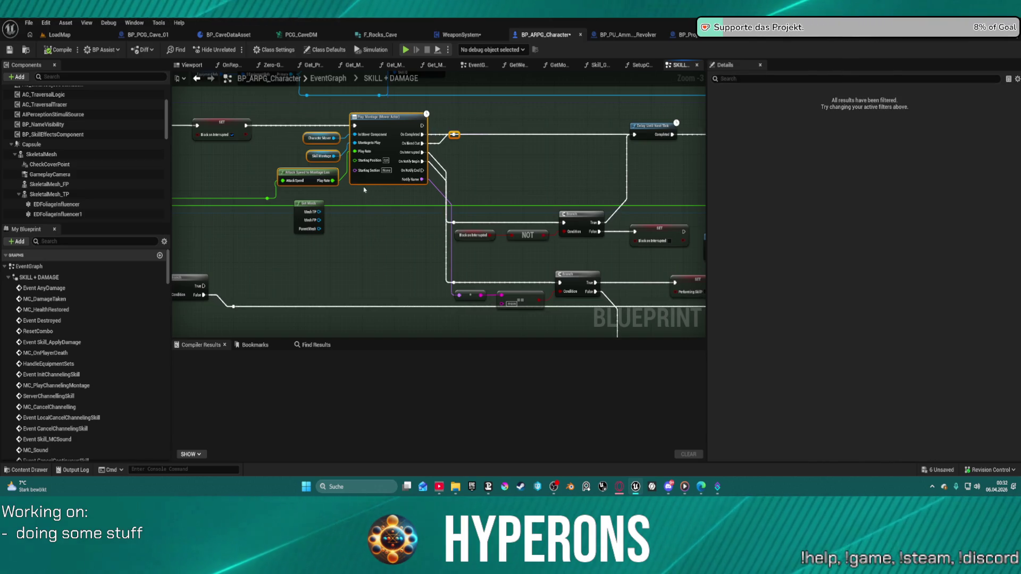
left_click(305, 175)
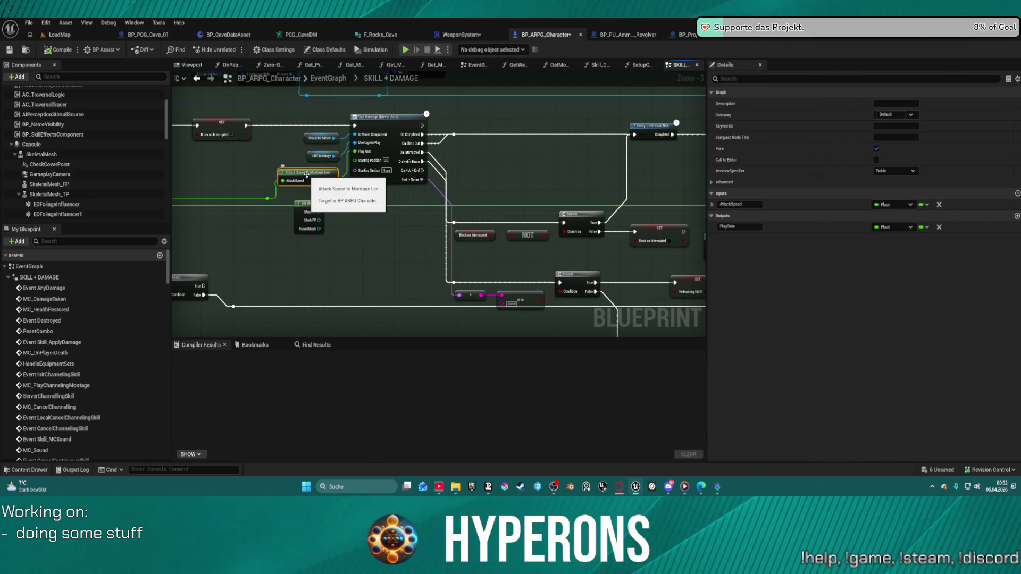
double_click(306, 174)
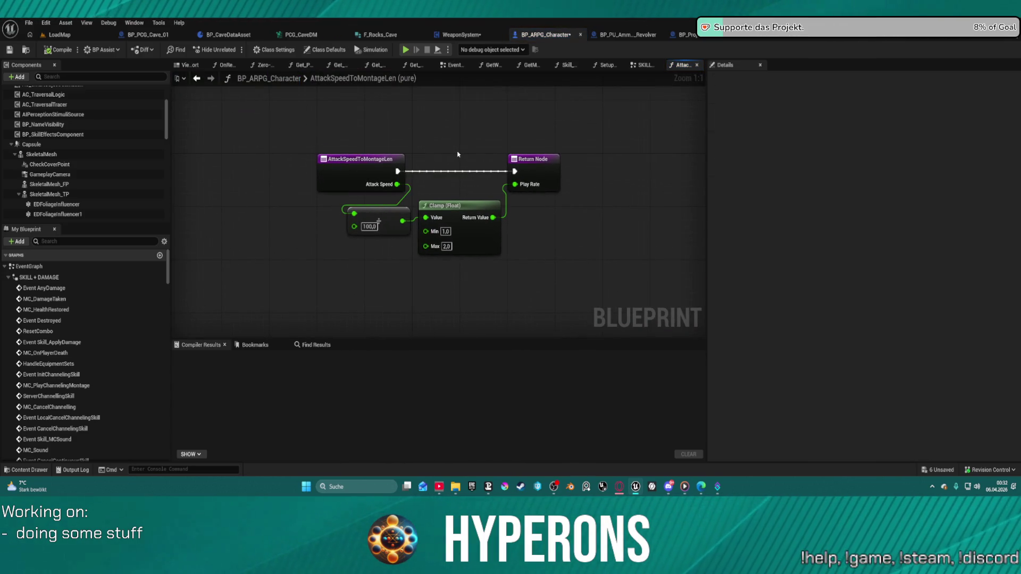
Step: Back in SKILL + DAMAGE, search for references to the AttackSpeedToMontageLen node
left_click(197, 79)
right_click(301, 174)
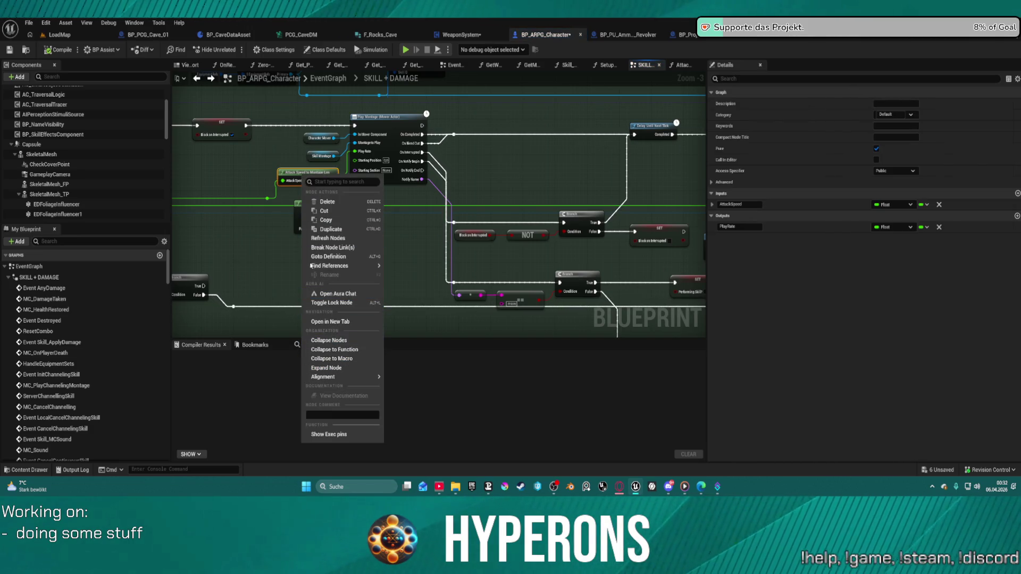
mouse_move(319, 265)
left_click(415, 268)
left_click(5, 266)
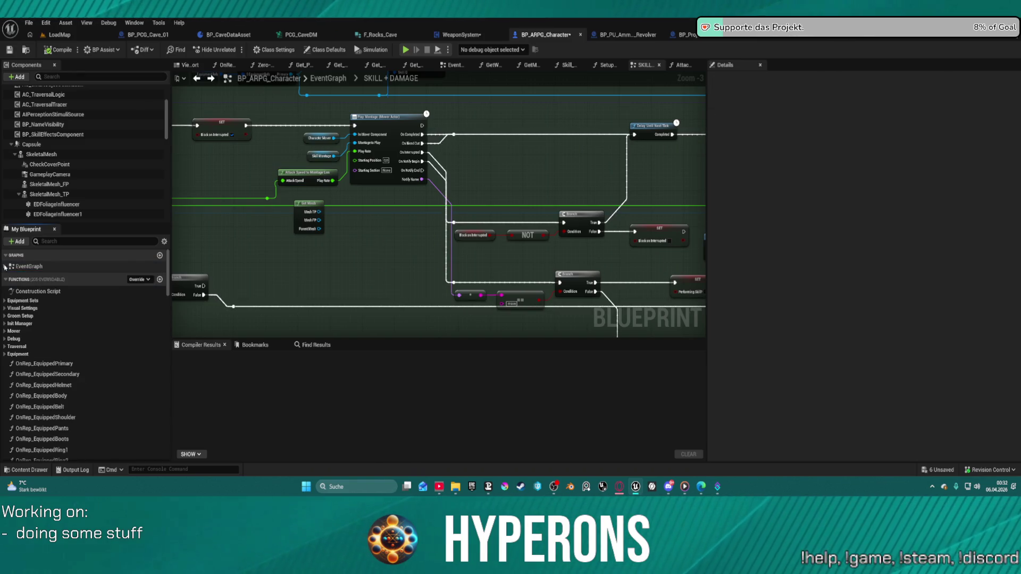
Step: Filter BP_ARPG_Character's members for 'ttack' and copy the AttackSpeedToMontageLen function
left_click(57, 241)
type("ttack")
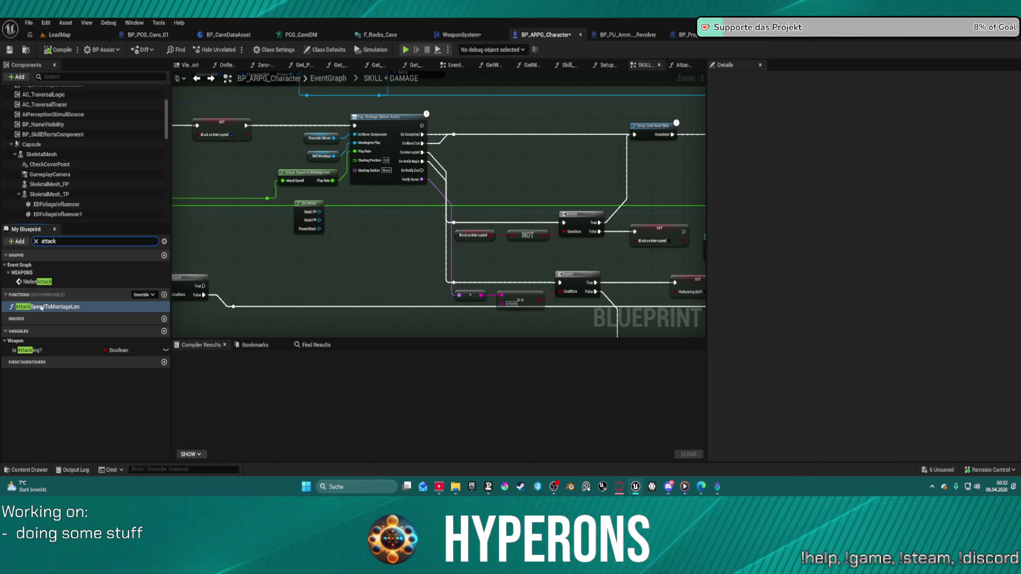
right_click(41, 307)
left_click(80, 386)
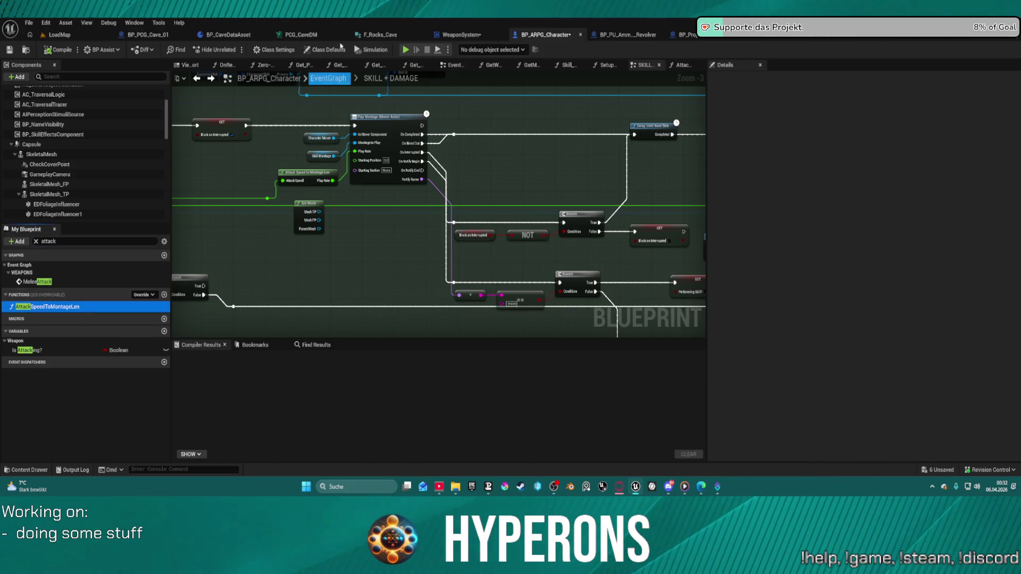
Step: Paste AttackSpeedToMontageLen as a new function in WeaponSystem, then return to BP_ARPG_Character's graph
left_click(461, 35)
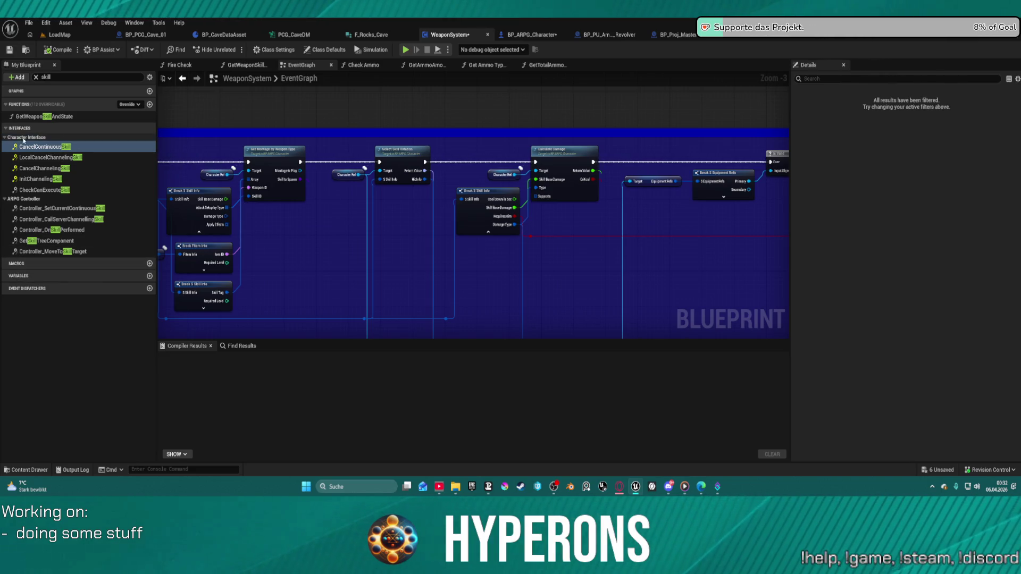
right_click(16, 105)
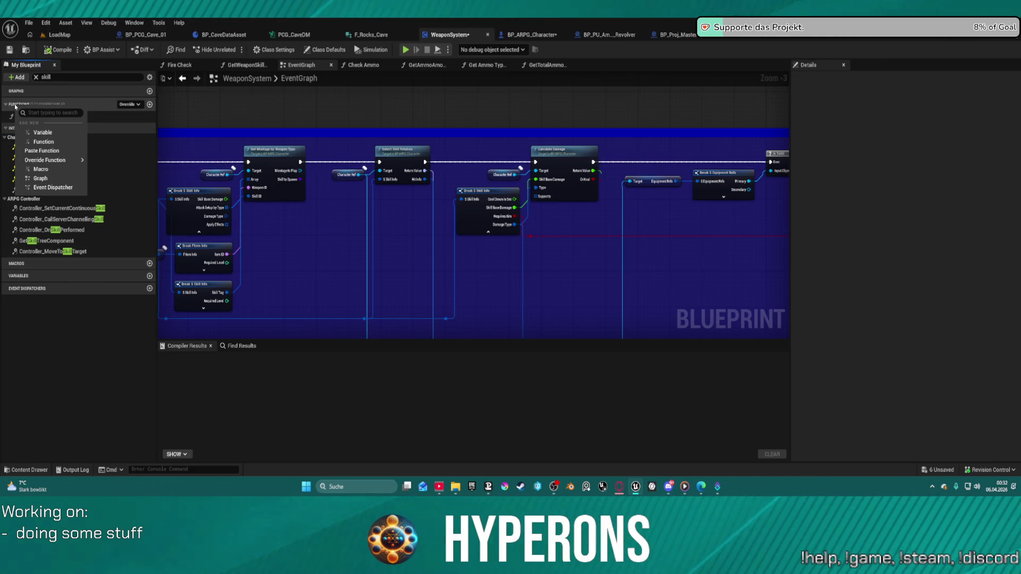
left_click(39, 152)
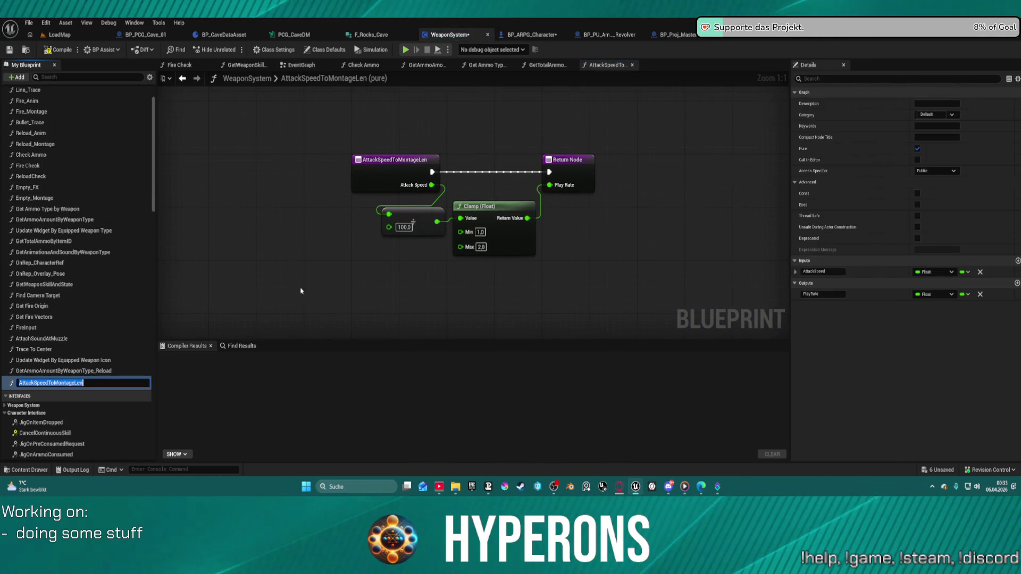
key("Return")
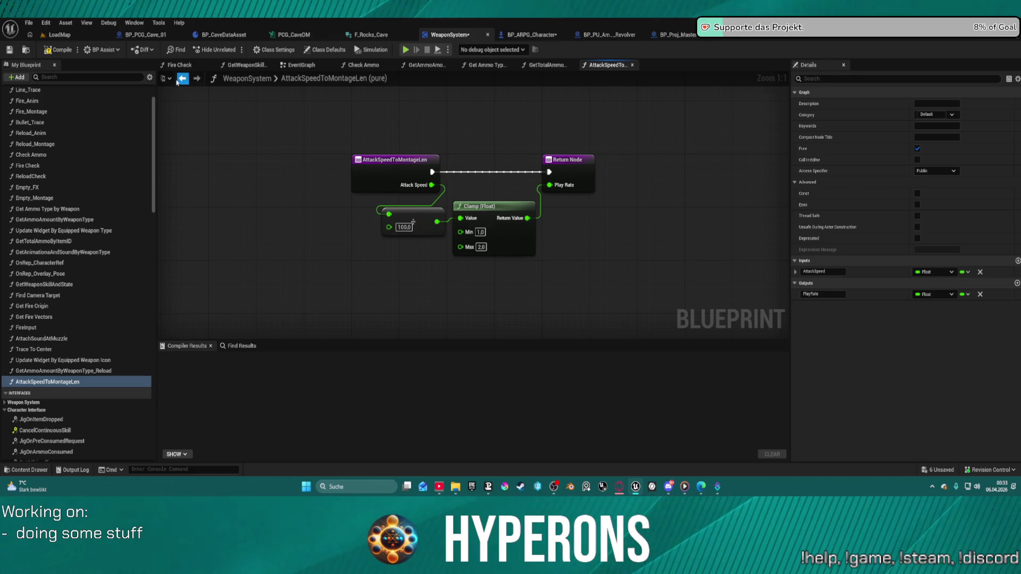
left_click(182, 79)
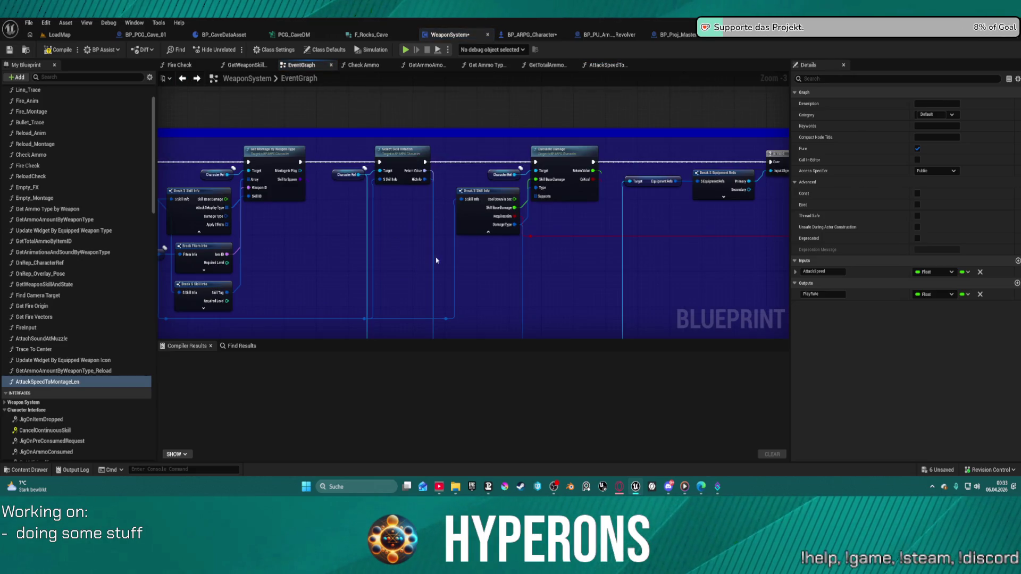
scroll(328, 142, "down", 2)
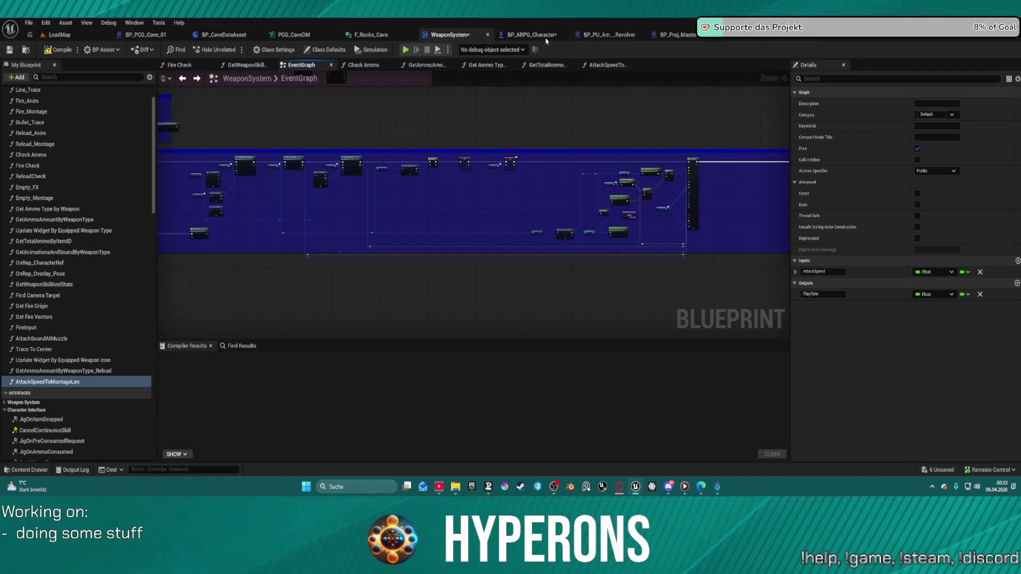
left_click(533, 35)
scroll(525, 159, "up", 1)
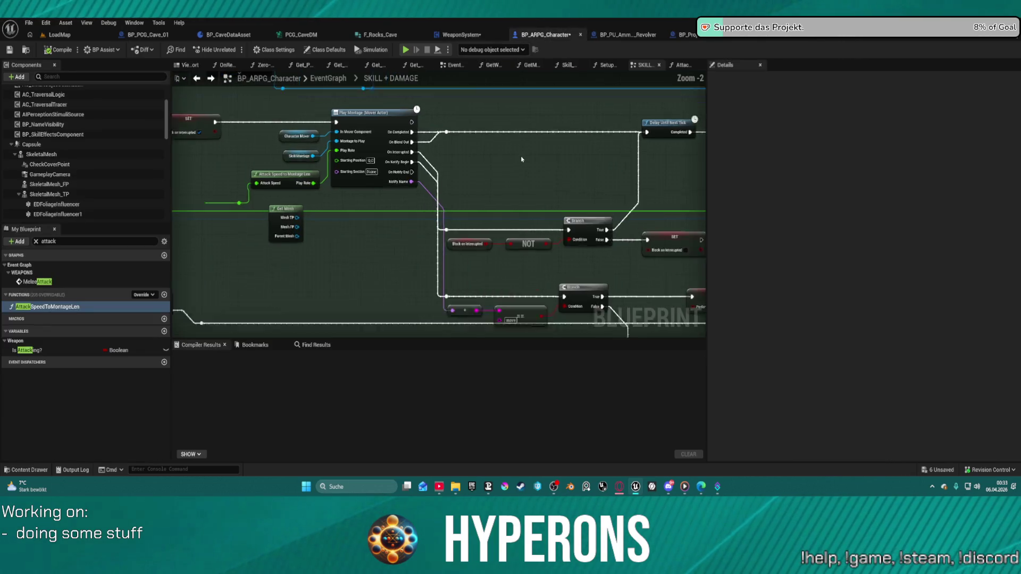
Step: Center the graph on Play Montage and nudge the Character Mover node slightly left
mouse_move(590, 165)
left_mouse_down()
mouse_move(531, 125)
mouse_move(511, 37)
mouse_move(478, 78)
mouse_move(277, 63)
mouse_move(213, 94)
mouse_move(453, 142)
mouse_move(605, 186)
mouse_move(588, 189)
left_mouse_up()
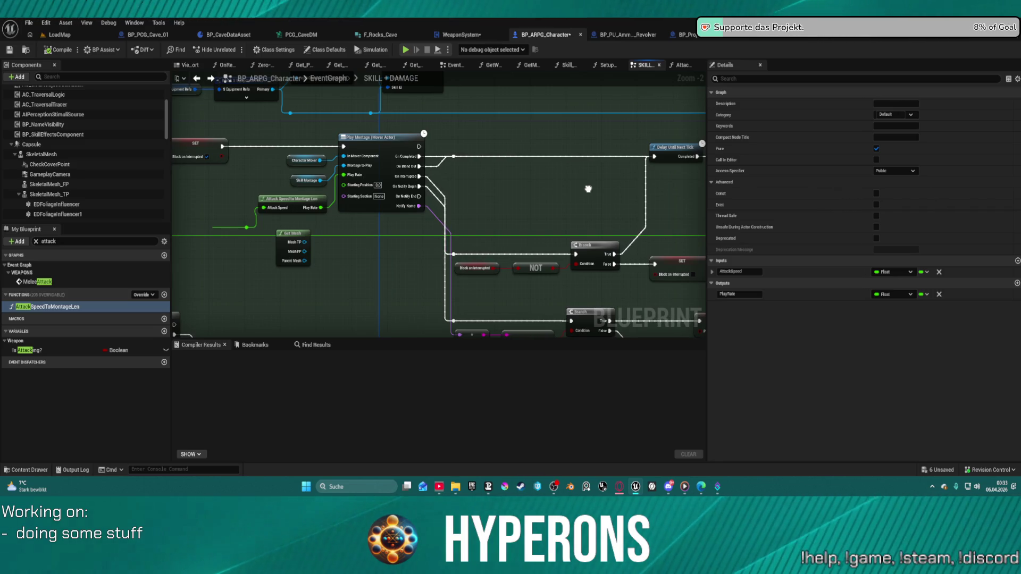
left_click_drag(588, 189, 574, 181)
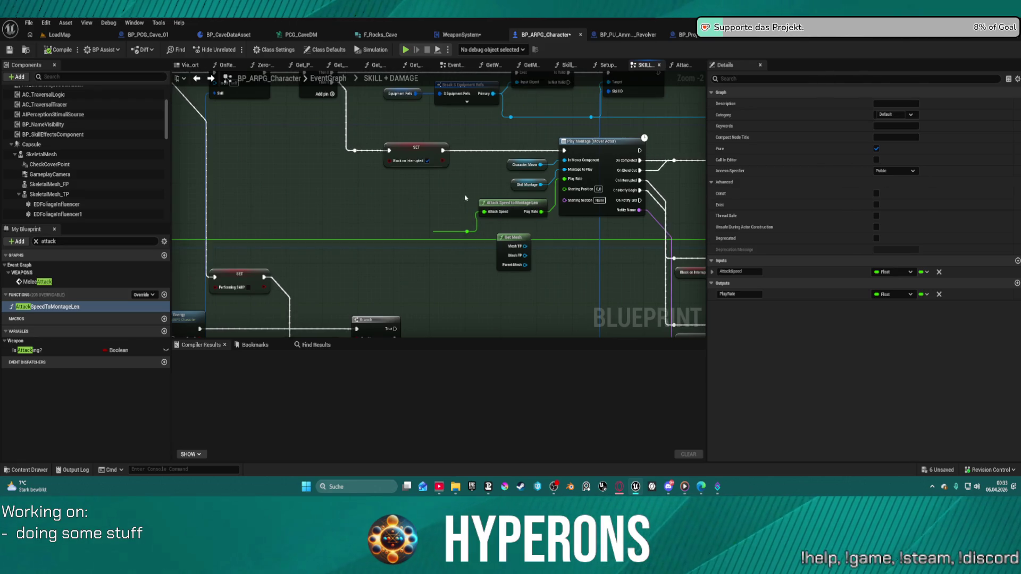
scroll(465, 198, "down", 4)
left_click_drag(277, 131, 175, 139)
left_click_drag(691, 224, 491, 230)
mouse_move(616, 230)
left_mouse_down()
mouse_move(627, 182)
mouse_move(553, 153)
left_mouse_up()
scroll(328, 178, "up", 3)
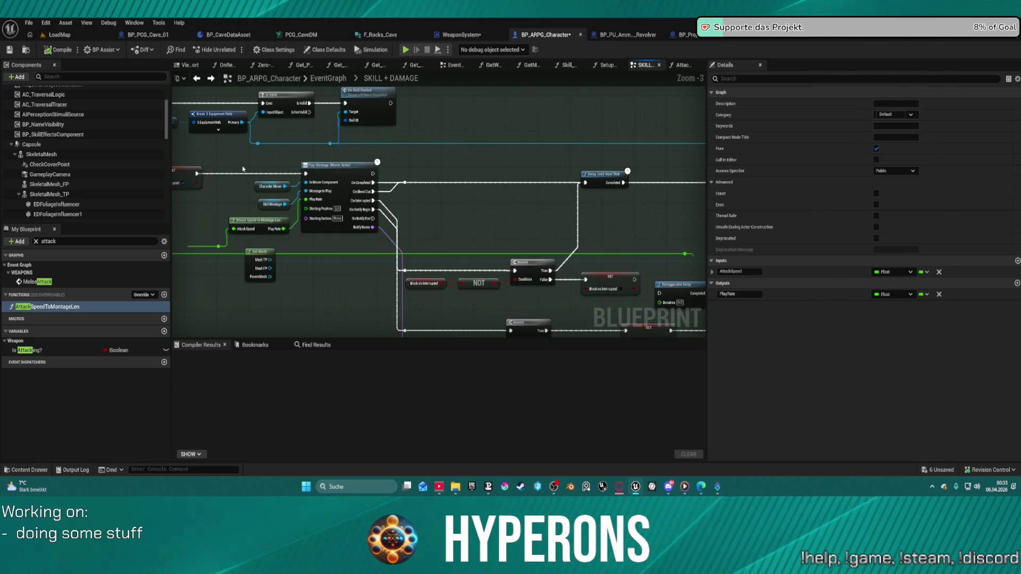
left_click(250, 194)
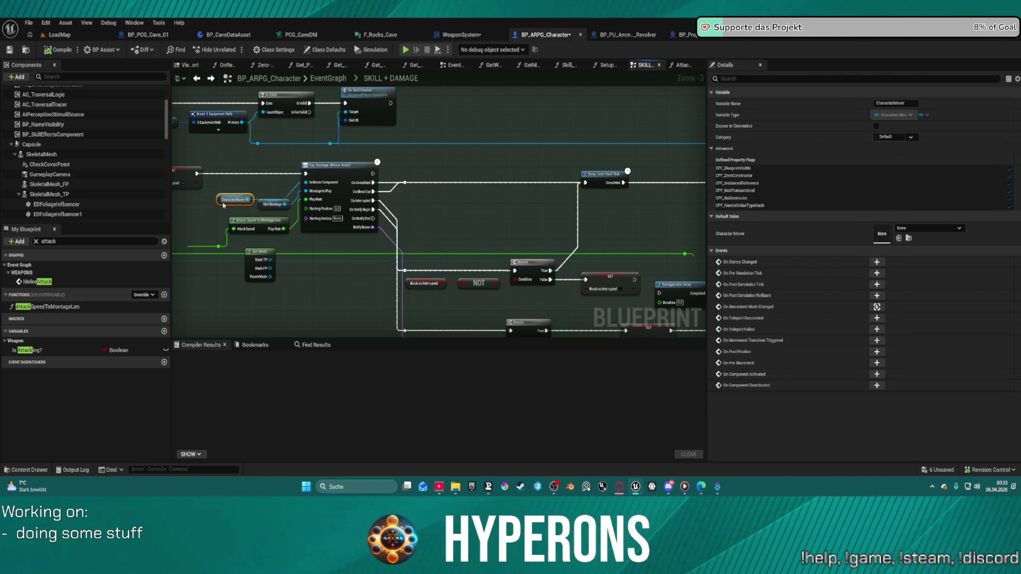
left_click_drag(183, 208, 179, 207)
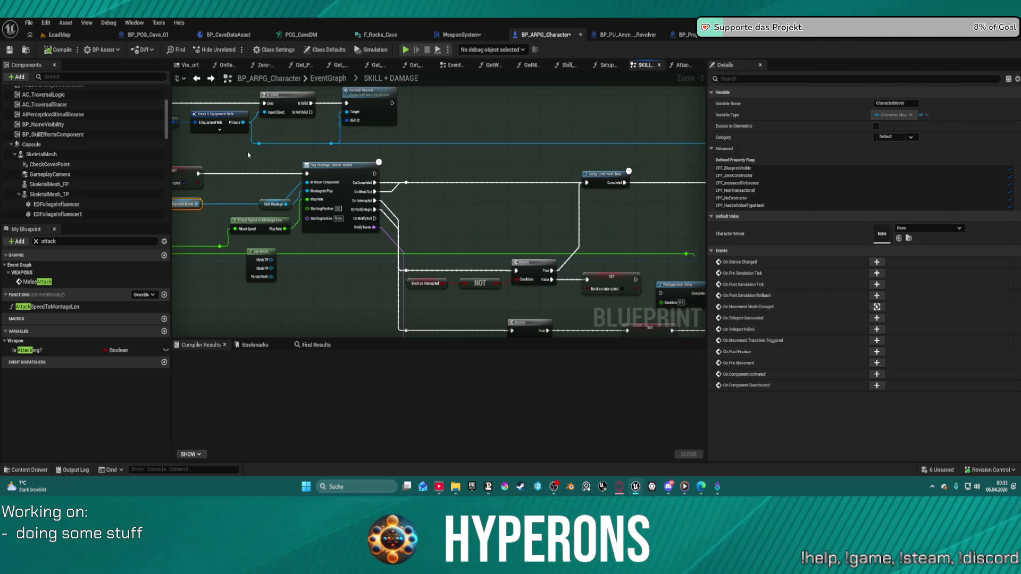
Step: Box-select the nodes around Play Montage and drag Get Mesh down below the chain
mouse_move(229, 144)
left_mouse_down()
mouse_move(436, 231)
mouse_move(528, 242)
mouse_move(319, 131)
mouse_move(387, 144)
left_mouse_up()
scroll(468, 204, "down", 1)
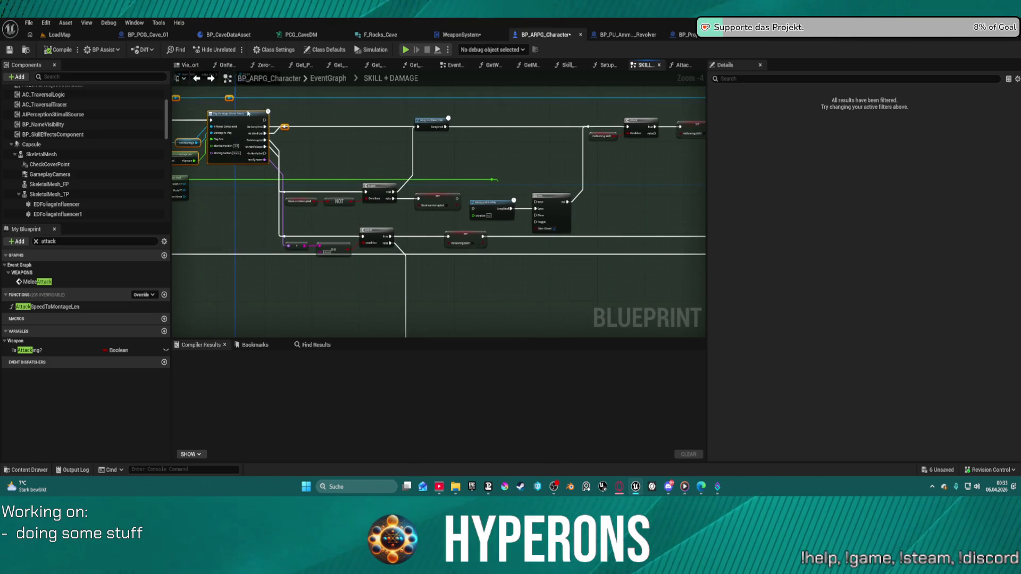
left_click_drag(248, 113, 311, 122)
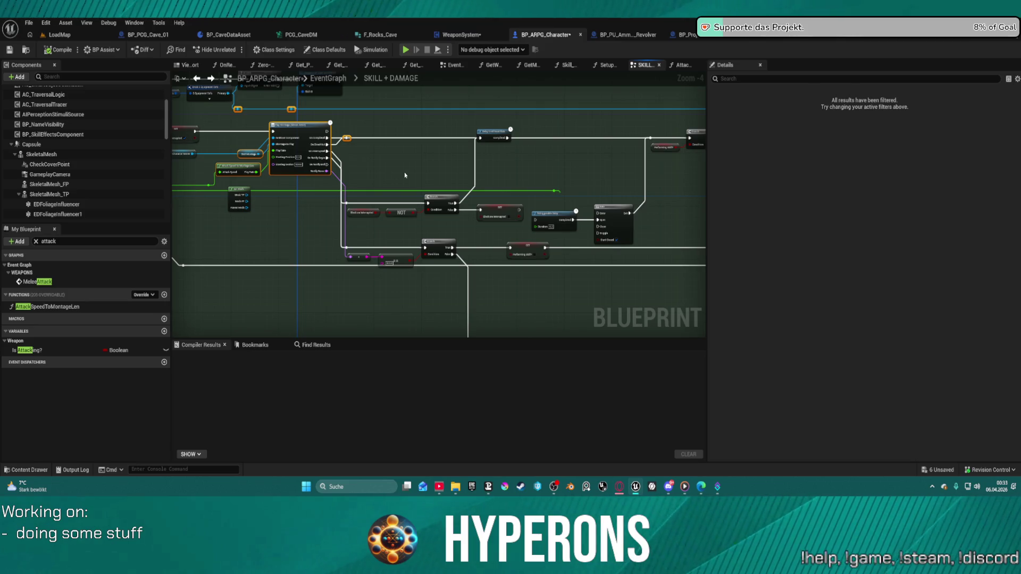
scroll(409, 176, "up", 1)
left_click_drag(452, 247, 420, 225)
scroll(451, 213, "down", 2)
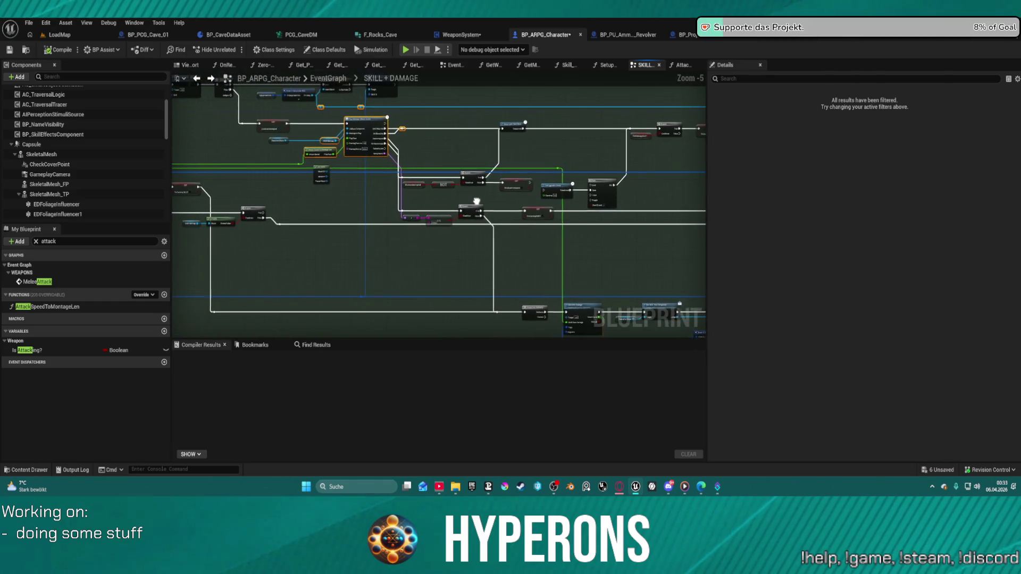
left_click_drag(323, 173, 324, 251)
mouse_move(485, 237)
left_mouse_down()
mouse_move(280, 157)
mouse_move(404, 262)
left_mouse_up()
scroll(396, 247, "up", 4)
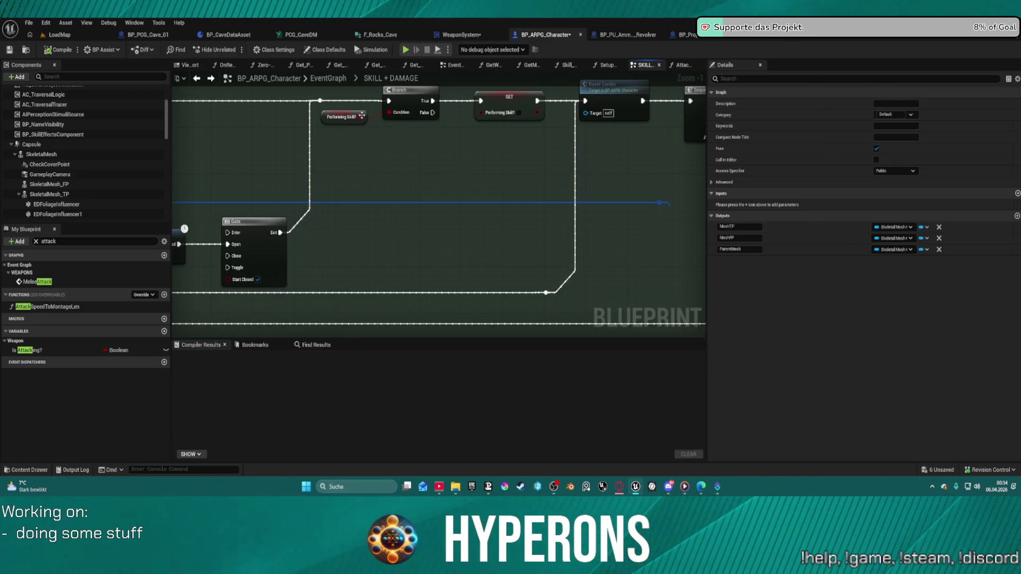
Step: Move the Performing Skill? getter beneath the Branch node
left_click_drag(341, 117, 399, 116)
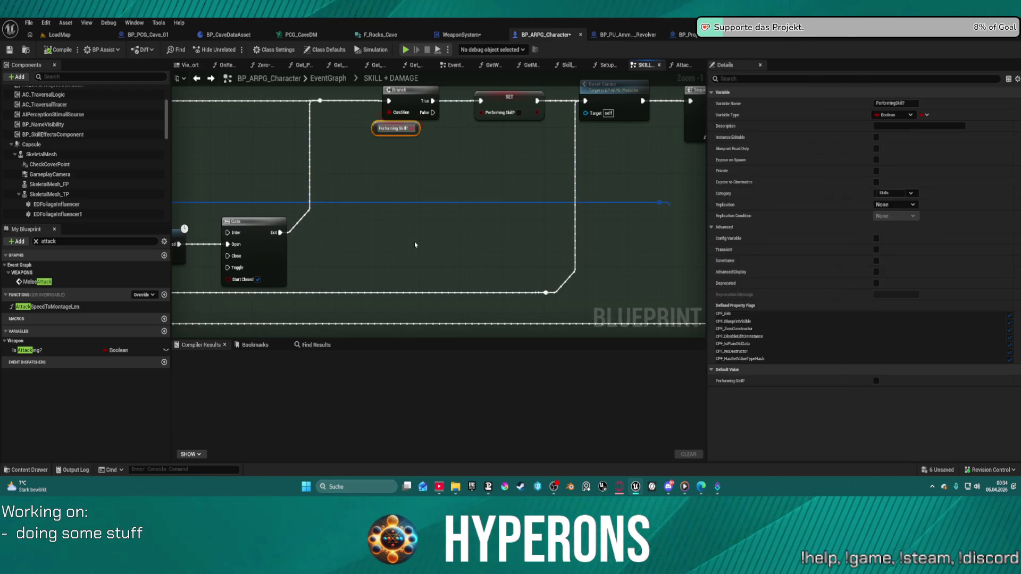
scroll(486, 168, "down", 3)
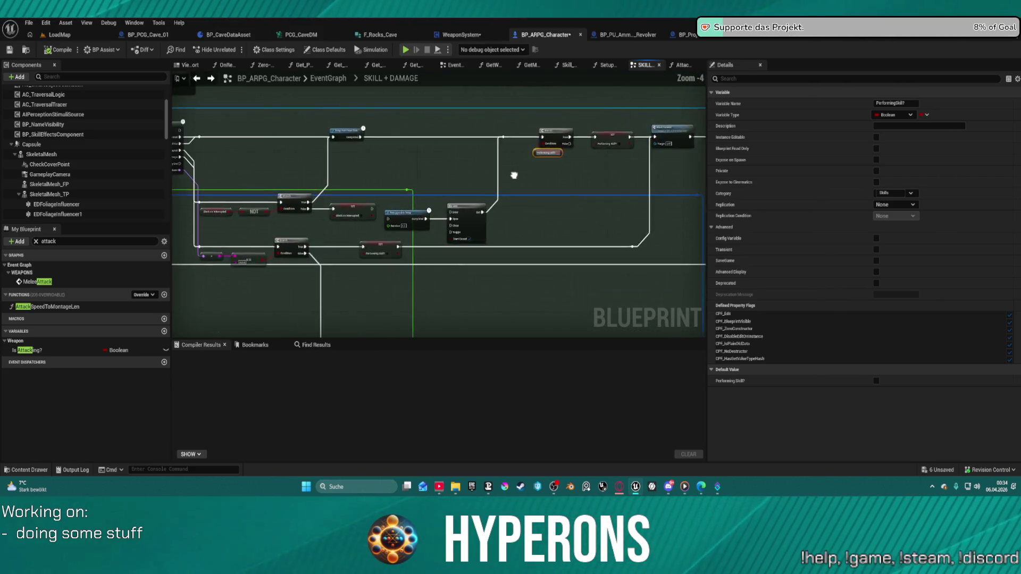
left_click_drag(550, 168, 577, 143)
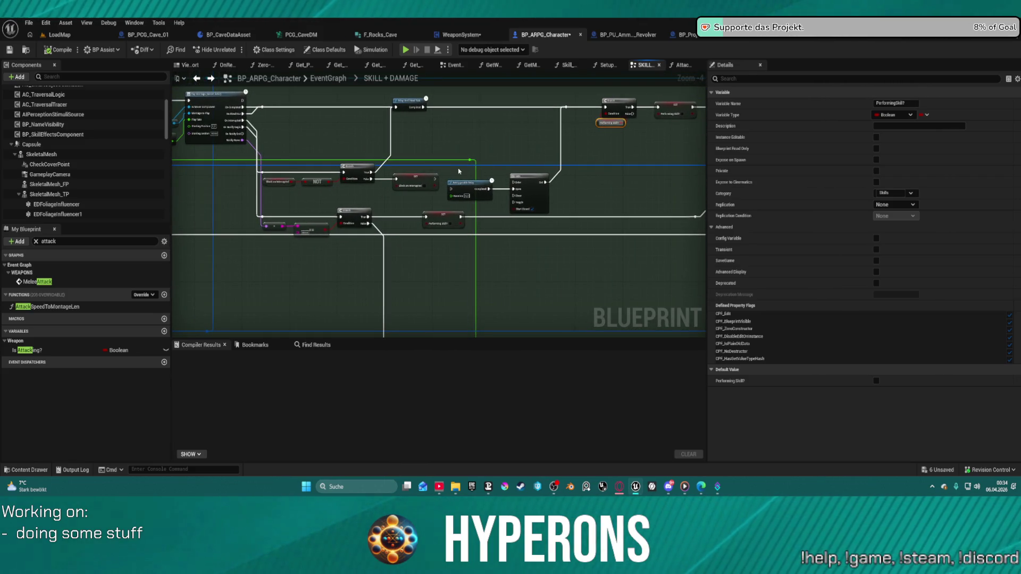
scroll(429, 198, "up", 3)
mouse_move(348, 219)
left_mouse_down()
mouse_move(401, 223)
mouse_move(469, 182)
mouse_move(433, 82)
mouse_move(417, 78)
mouse_move(483, 238)
left_mouse_up()
scroll(401, 222, "down", 3)
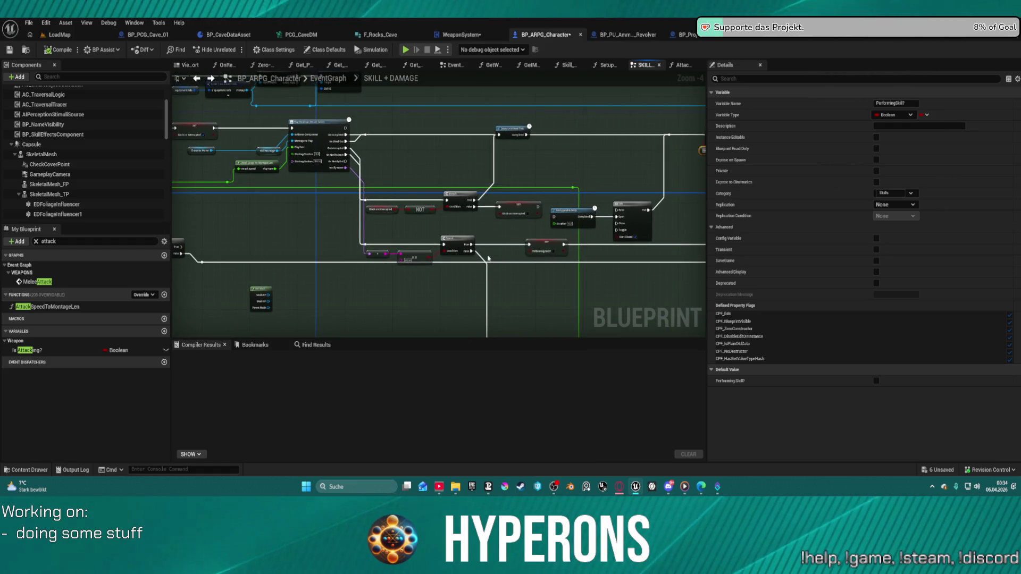
mouse_move(600, 260)
left_mouse_down()
mouse_move(307, 237)
mouse_move(584, 238)
left_mouse_up()
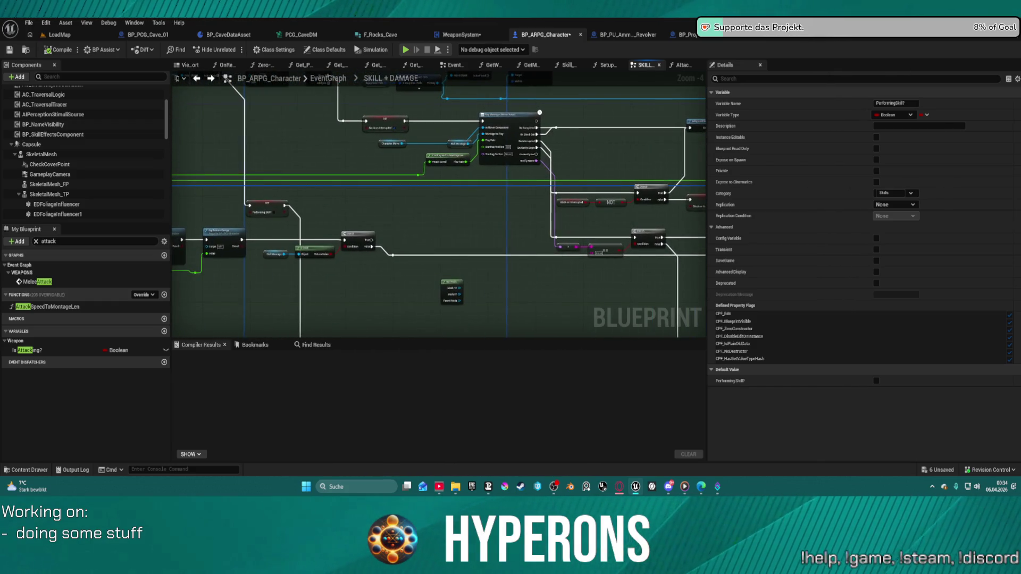
scroll(358, 150, "up", 5)
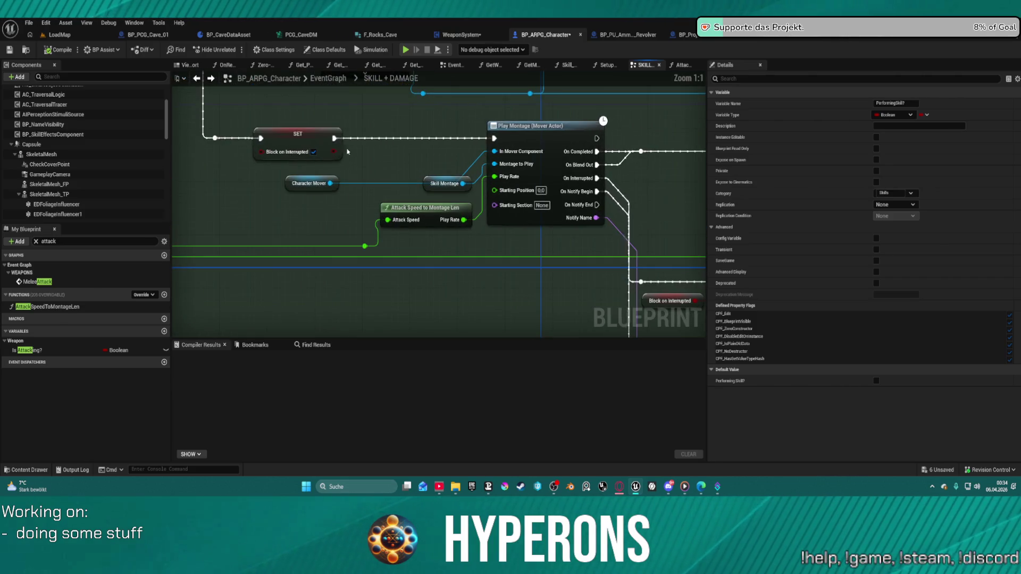
Step: Place Character Mover near Play Montage, select Attack Speed to Montage Len, and view WeaponSystem
left_click_drag(289, 182, 410, 157)
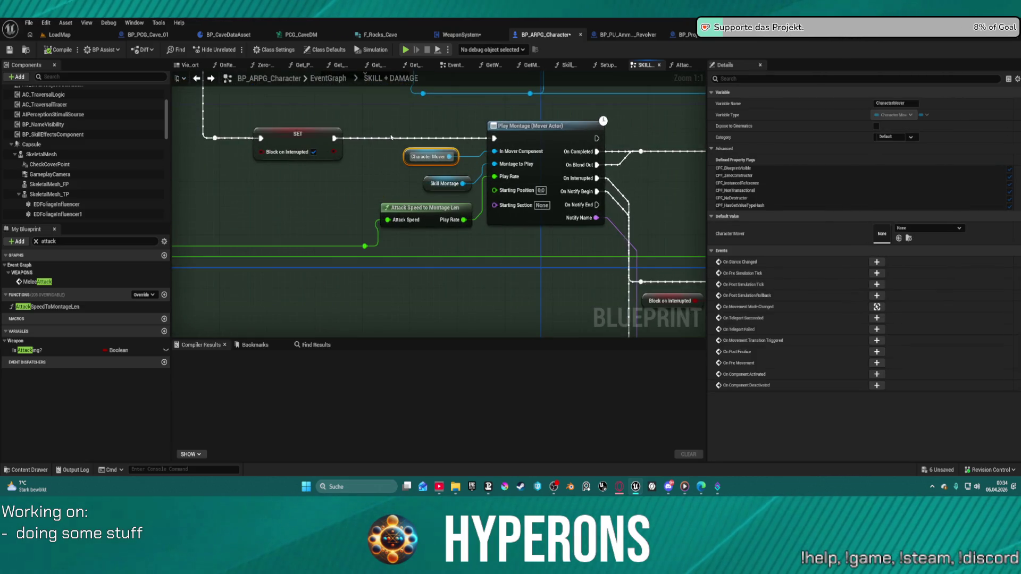
mouse_move(489, 163)
left_mouse_down()
mouse_move(388, 117)
mouse_move(284, 2)
left_mouse_up()
scroll(439, 204, "down", 1)
mouse_move(308, 64)
left_mouse_down()
mouse_move(277, 122)
mouse_move(287, 170)
mouse_move(349, 176)
left_mouse_up()
mouse_move(417, 196)
left_mouse_down()
mouse_move(296, 193)
mouse_move(239, 159)
mouse_move(553, 191)
mouse_move(674, 209)
mouse_move(684, 224)
left_mouse_up()
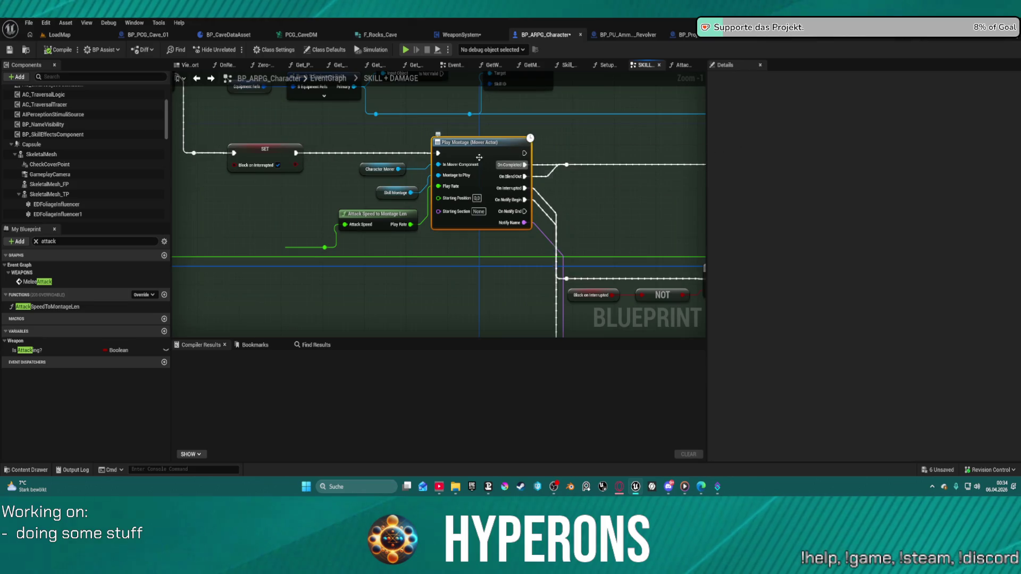
left_click(371, 214)
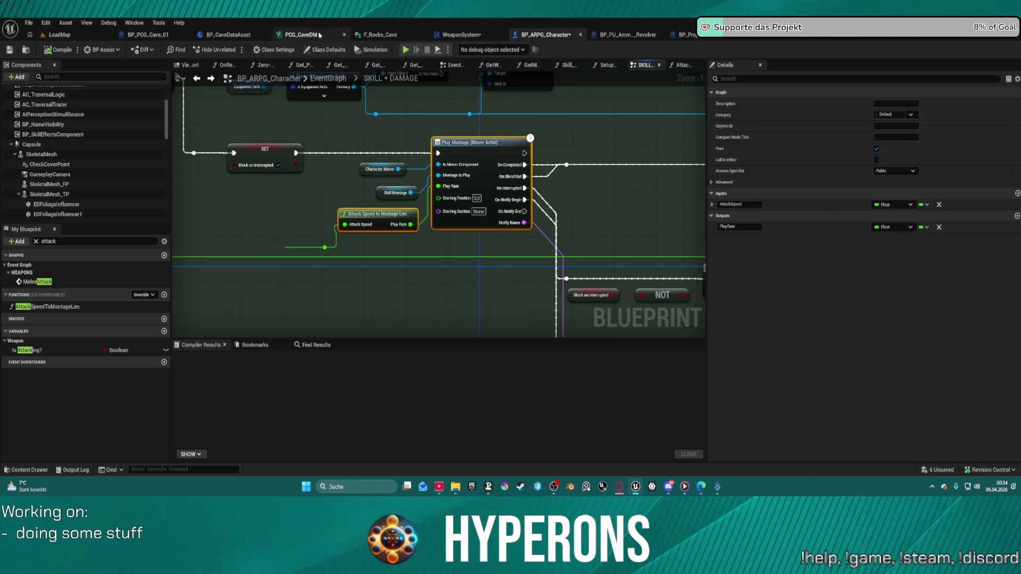
left_click(461, 35)
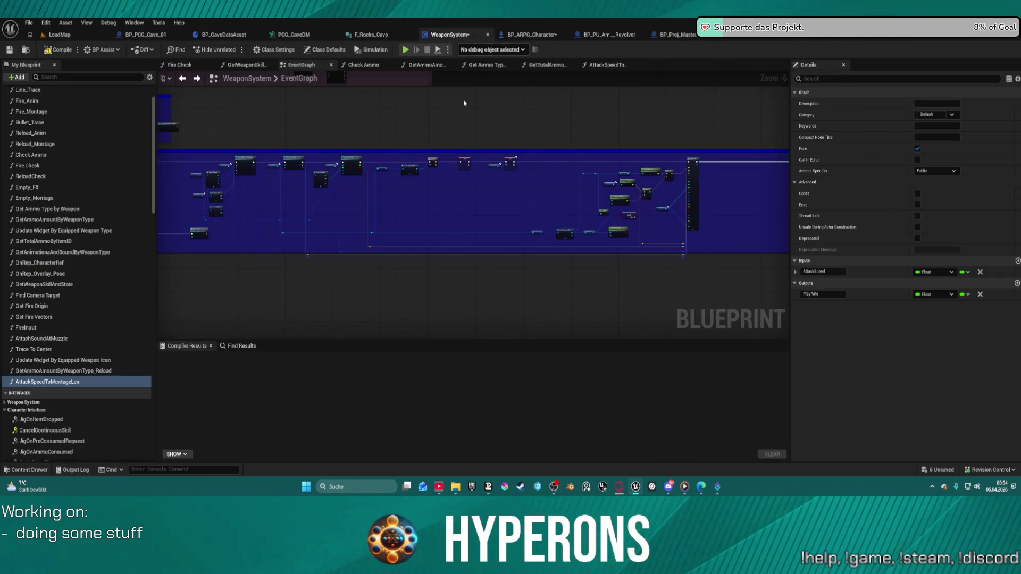
Step: Shift a group of WeaponSystem EventGraph nodes to the right to make room
scroll(419, 135, "down", 5)
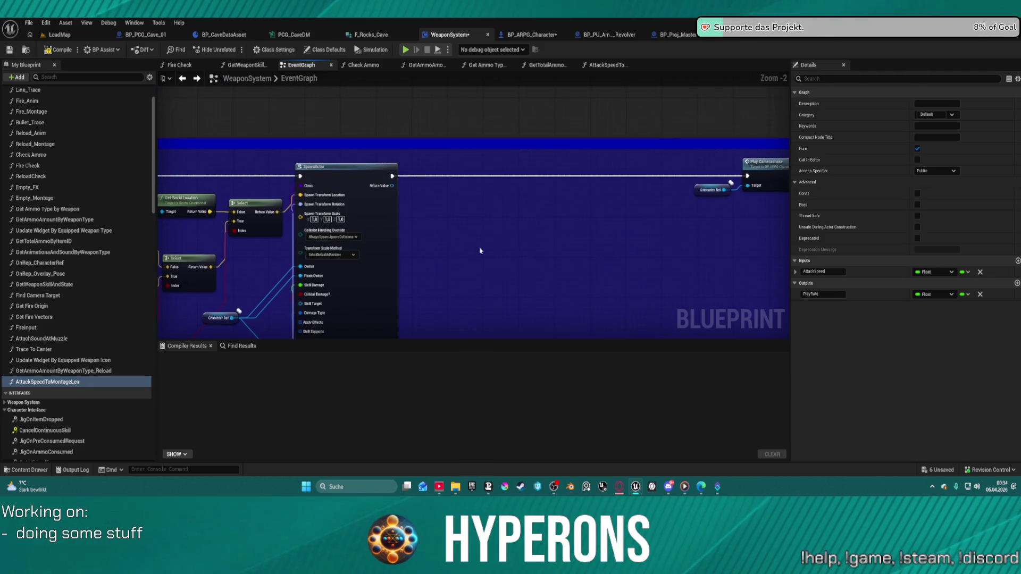
left_click_drag(470, 174, 617, 254)
left_click_drag(612, 208, 703, 204)
scroll(483, 192, "up", 6)
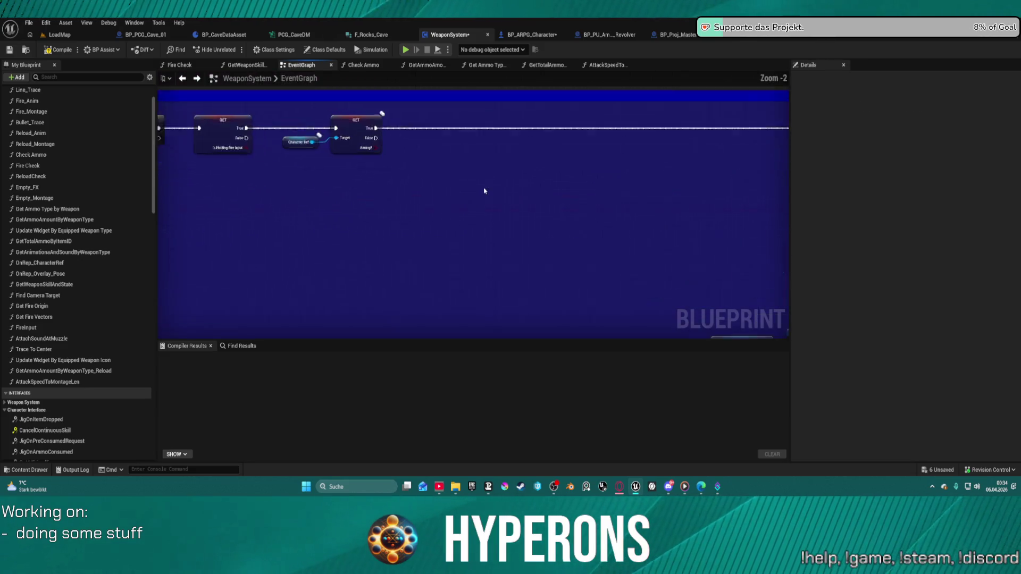
Step: Wire Aiming? True into Play Montage and feed Montage to Play from Get Montage by Weapon Type
scroll(497, 165, "down", 4)
left_click(526, 161)
scroll(521, 184, "up", 5)
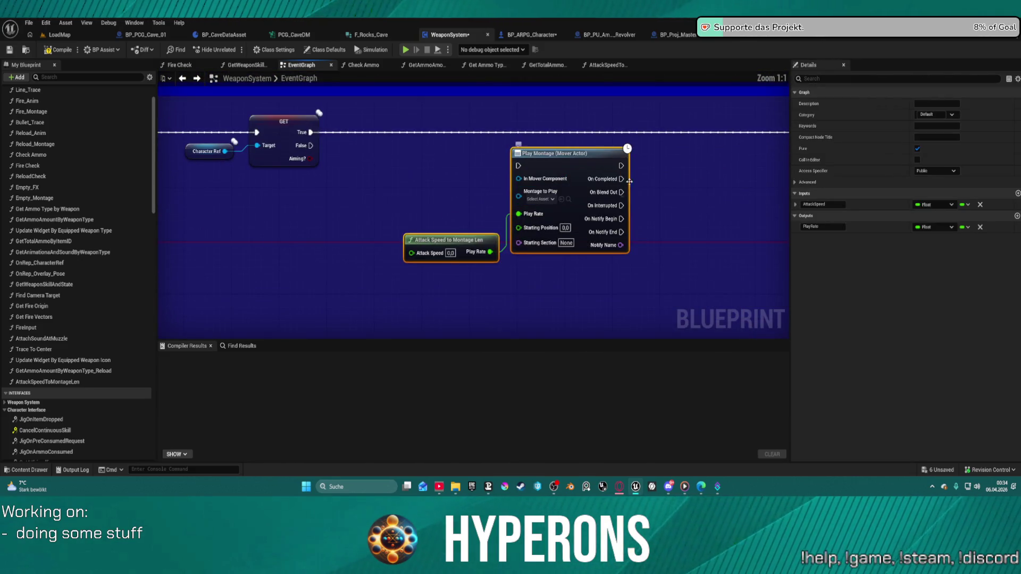
mouse_move(622, 179)
left_mouse_down()
mouse_move(907, 101)
mouse_move(891, 113)
mouse_move(907, 119)
mouse_move(162, 207)
mouse_move(503, 203)
mouse_move(524, 213)
left_mouse_up()
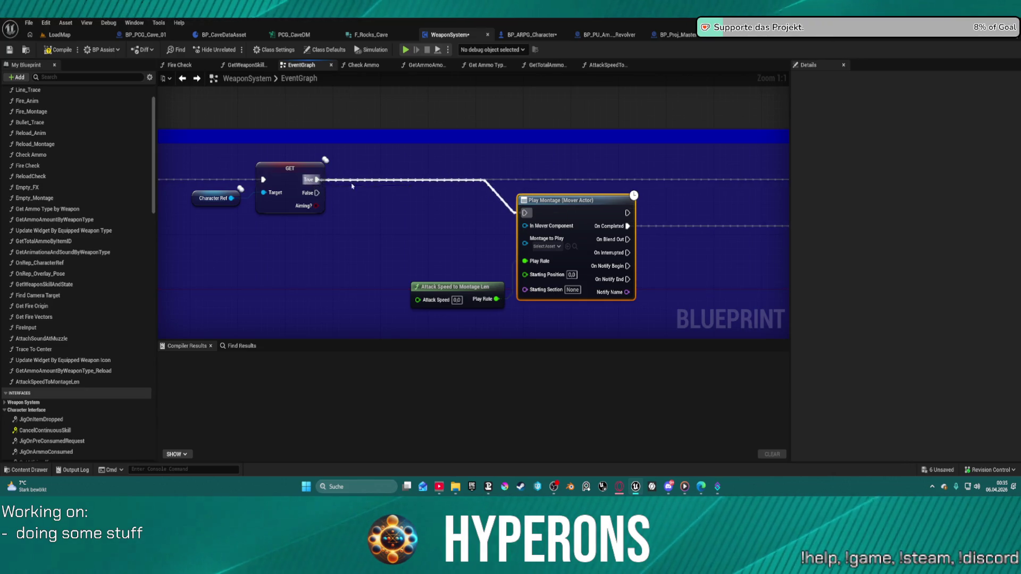
mouse_move(316, 206)
left_mouse_down()
mouse_move(1, 204)
mouse_move(405, 202)
mouse_move(367, 192)
left_mouse_up()
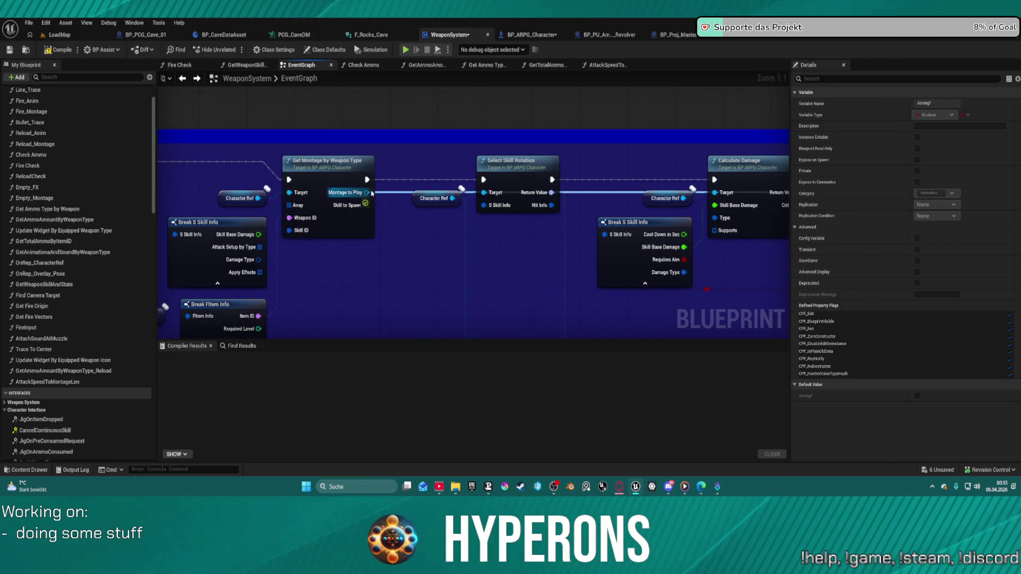
Step: Connect Break S Skill Info's Cool Down in Sec to Attack Speed, then return to BP_ARPG_Character
mouse_move(407, 260)
left_mouse_down()
mouse_move(177, 292)
mouse_move(784, 246)
mouse_move(80, 298)
mouse_move(237, 318)
mouse_move(532, 311)
mouse_move(769, 266)
mouse_move(665, 255)
mouse_move(628, 231)
left_mouse_up()
key("Escape")
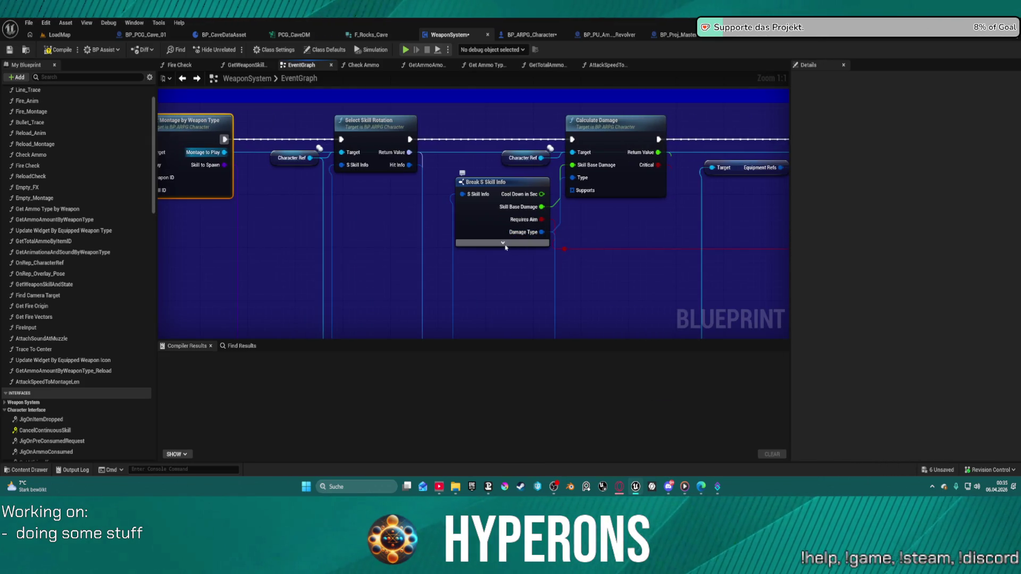
left_click(489, 221)
type("sp")
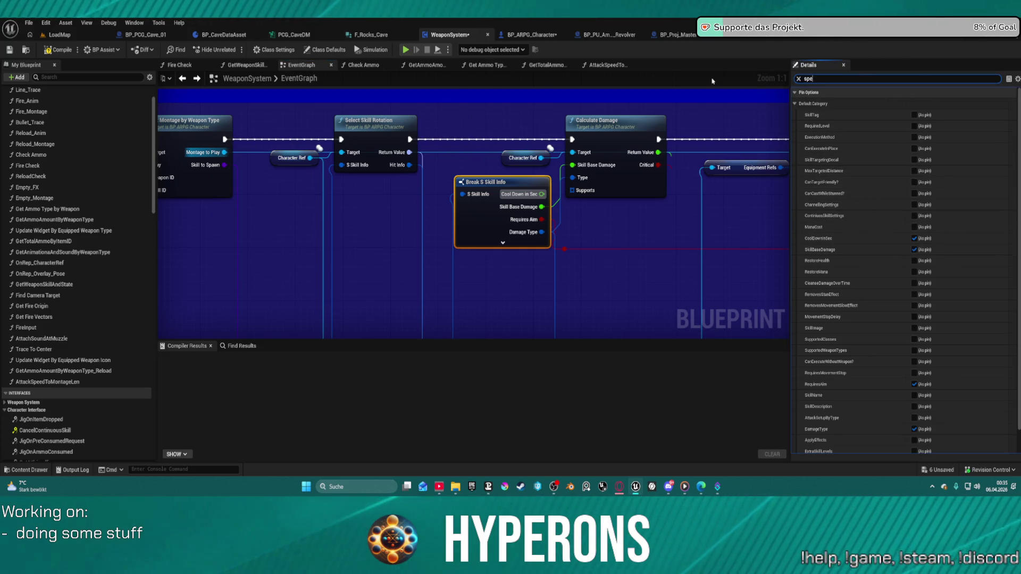
type("e")
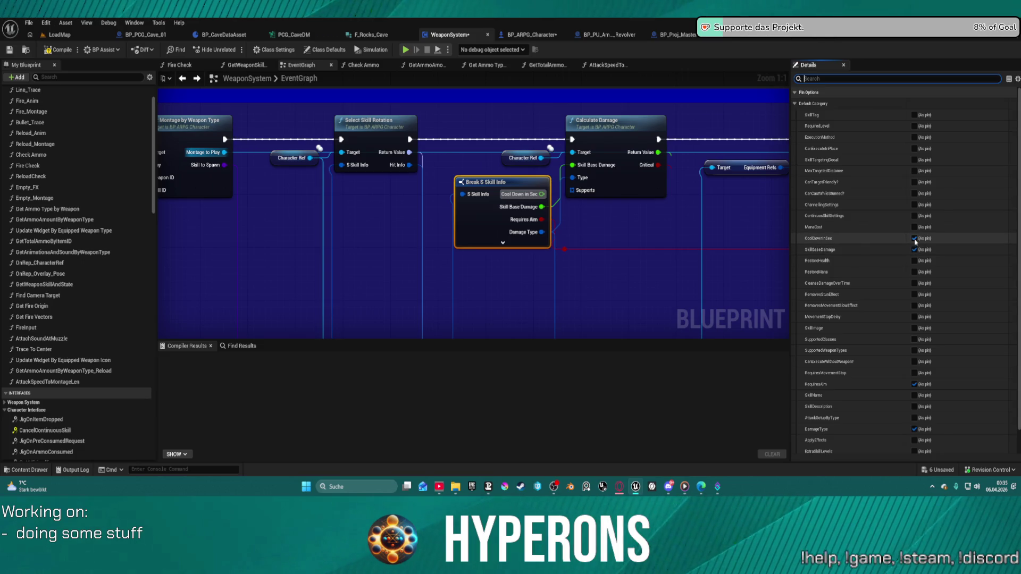
mouse_move(544, 193)
left_mouse_down()
mouse_move(611, 224)
mouse_move(781, 239)
mouse_move(461, 265)
left_mouse_up()
left_click_drag(367, 262, 367, 262)
left_click(529, 34)
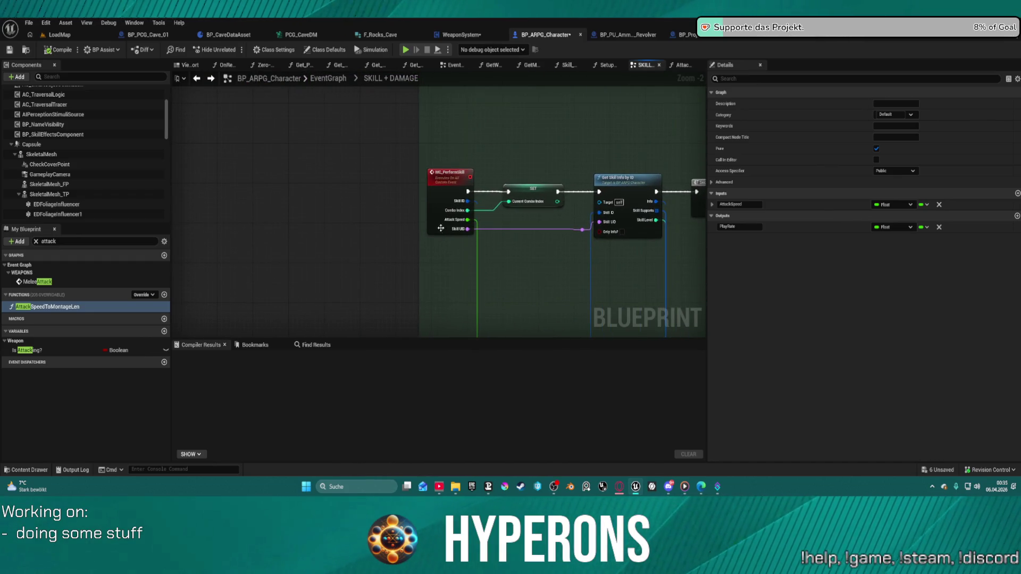
Step: Select MC_PerformSkill and pan along the BP_ARPG_Character skill graph
left_click(443, 220)
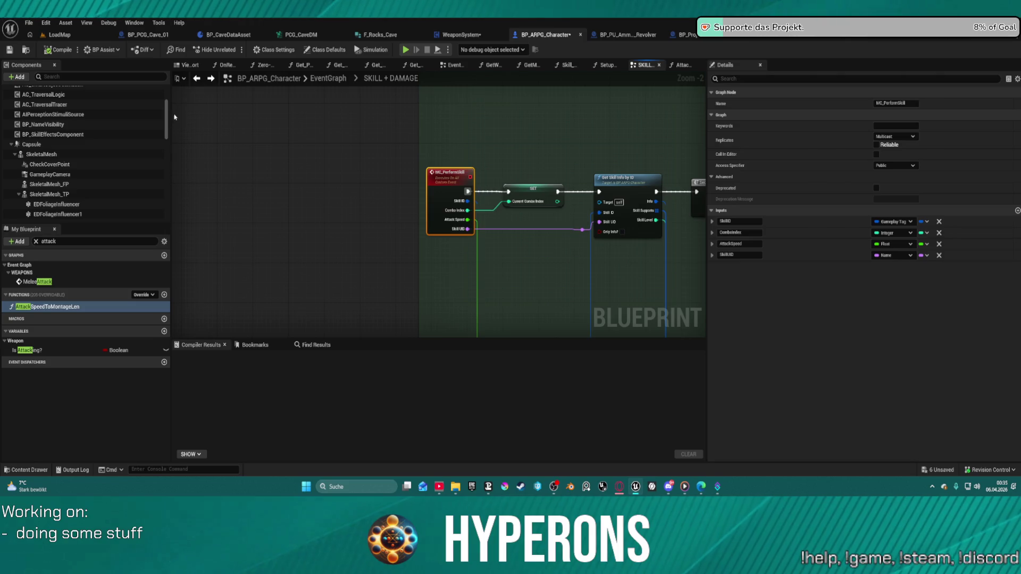
left_click(210, 79)
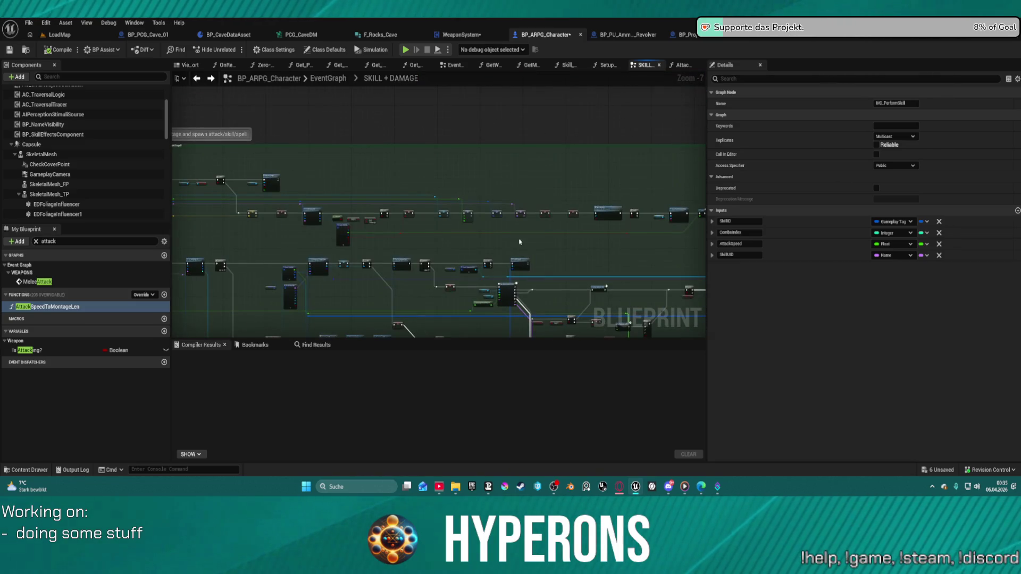
scroll(336, 189, "up", 3)
scroll(336, 190, "up", 2)
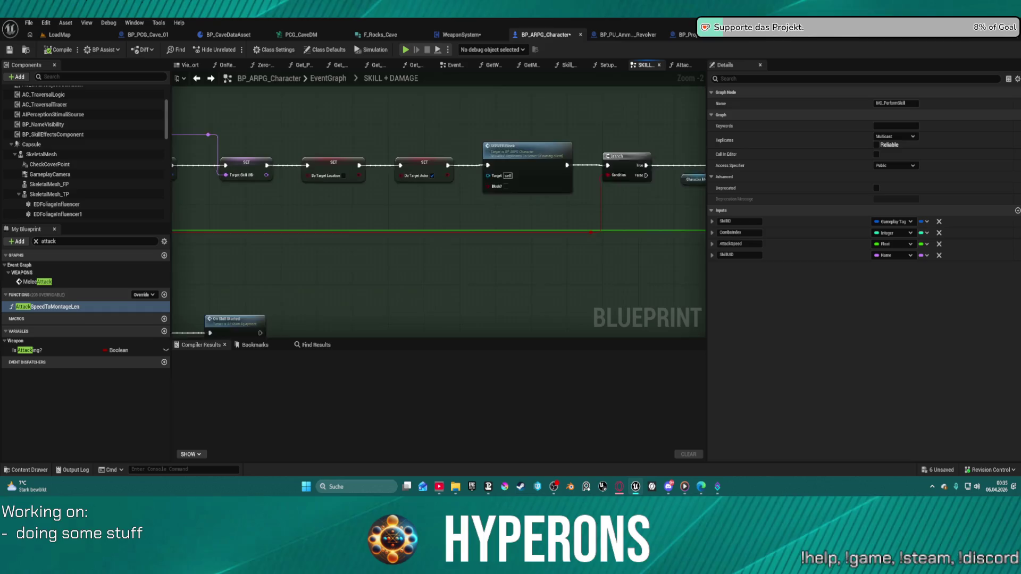
left_click_drag(336, 189, 671, 200)
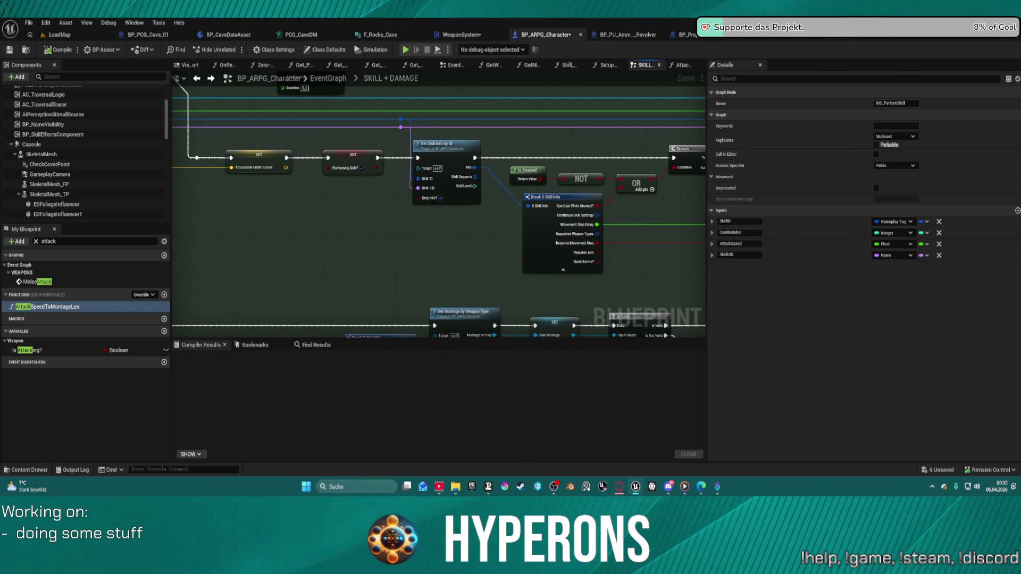
left_click_drag(589, 139, 583, 135)
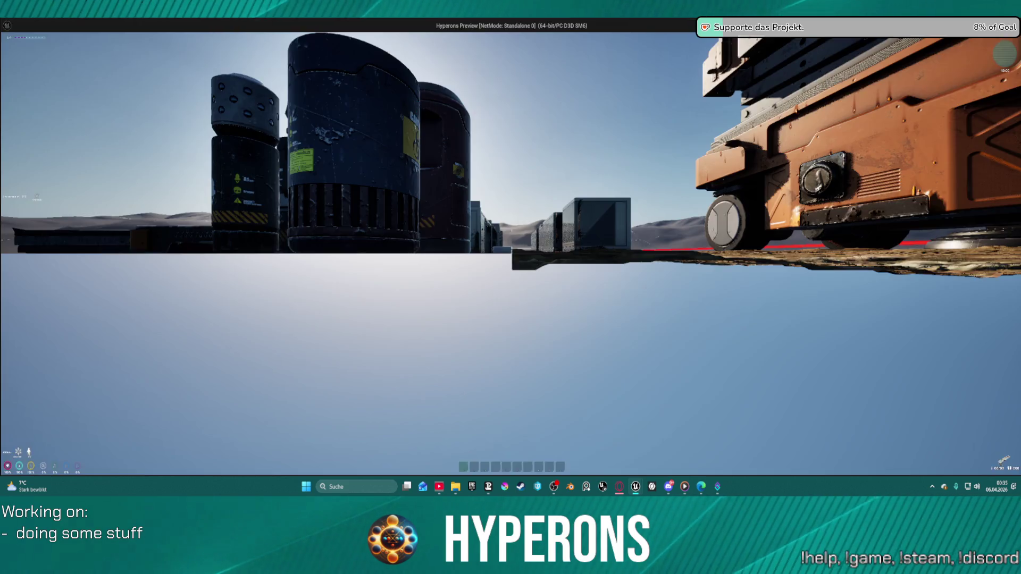
Step: Close the game preview and return to the WeaponSystem EventGraph
key("Escape")
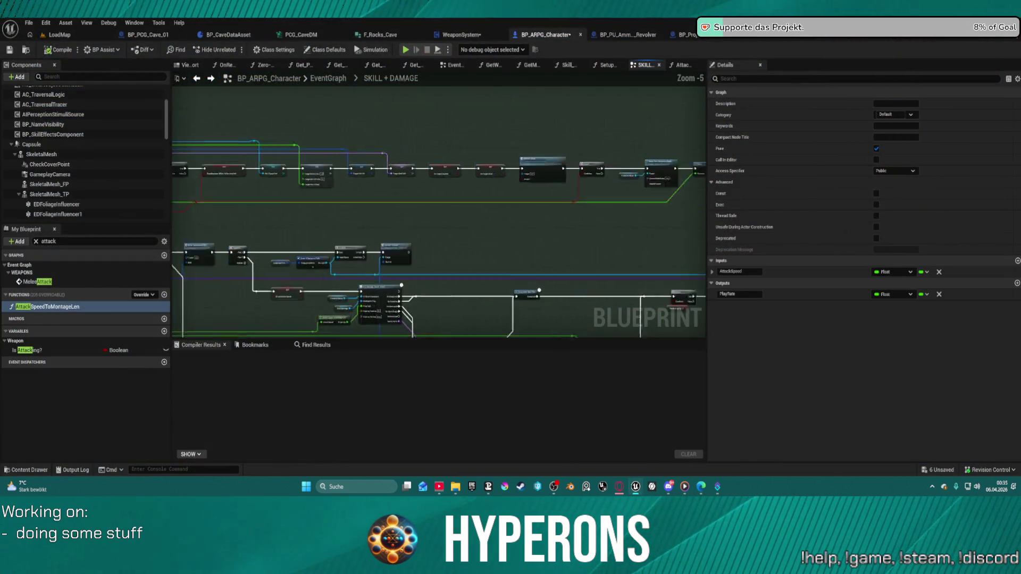
scroll(360, 112, "down", 2)
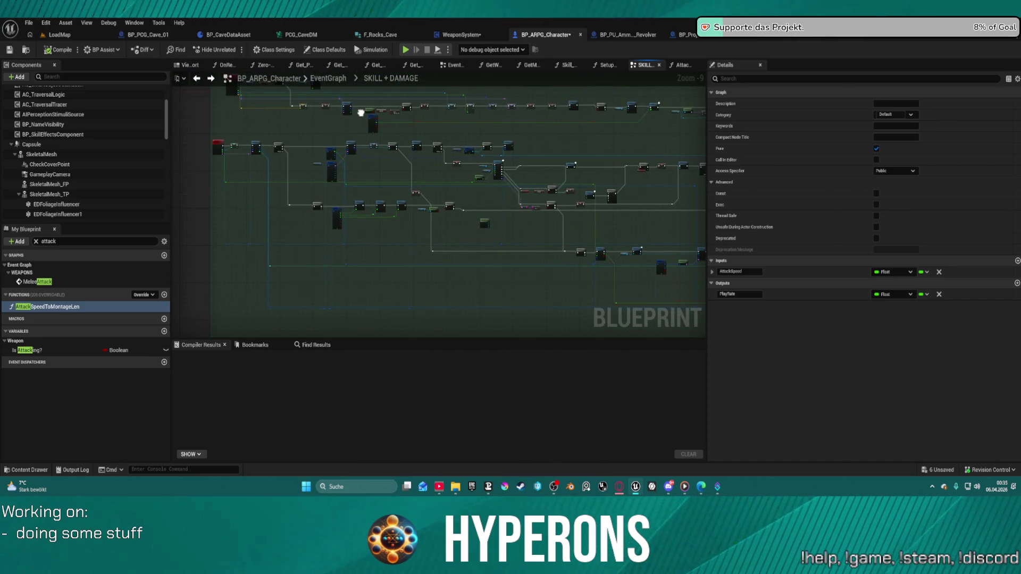
left_click(473, 37)
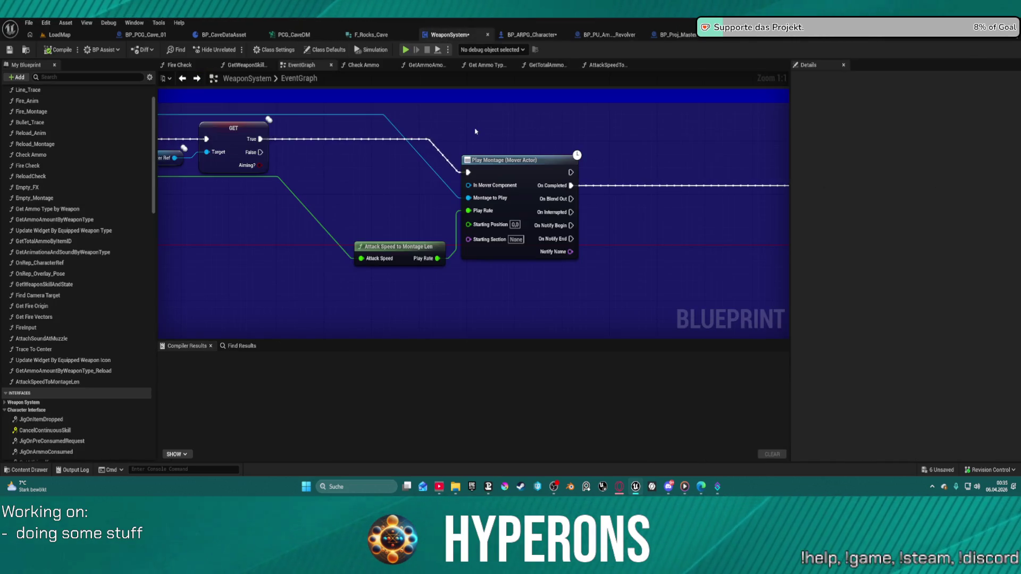
Step: Expand the blueprint's variable lists and search the graph actions for 'mover'
scroll(45, 432, "down", 15)
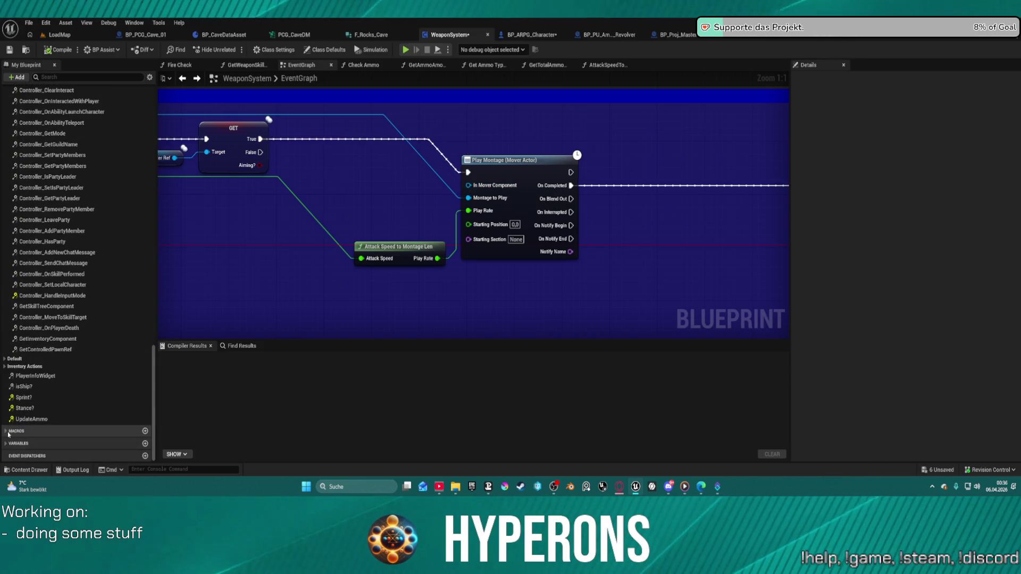
left_click(5, 443)
scroll(27, 419, "down", 5)
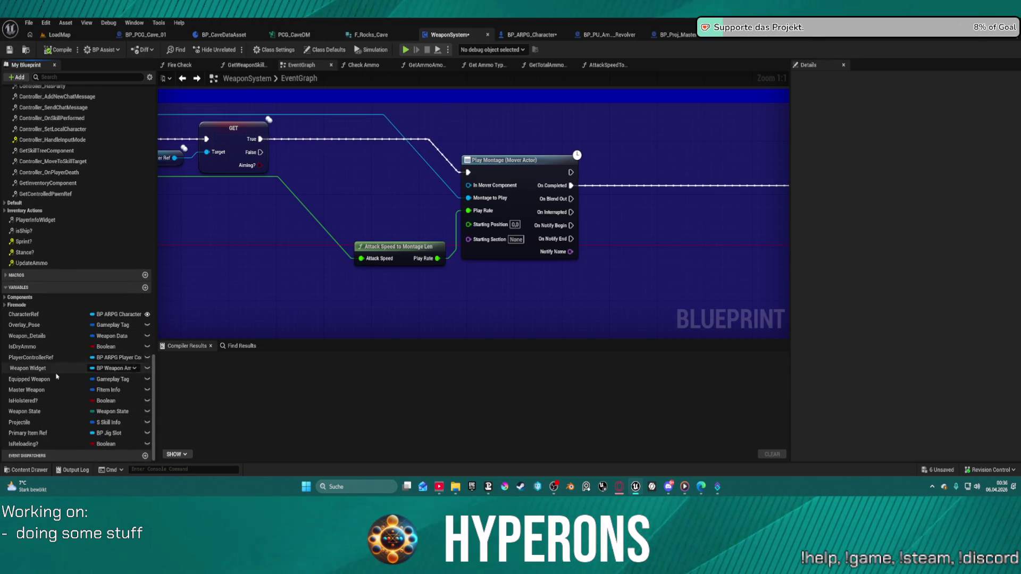
left_click(5, 297)
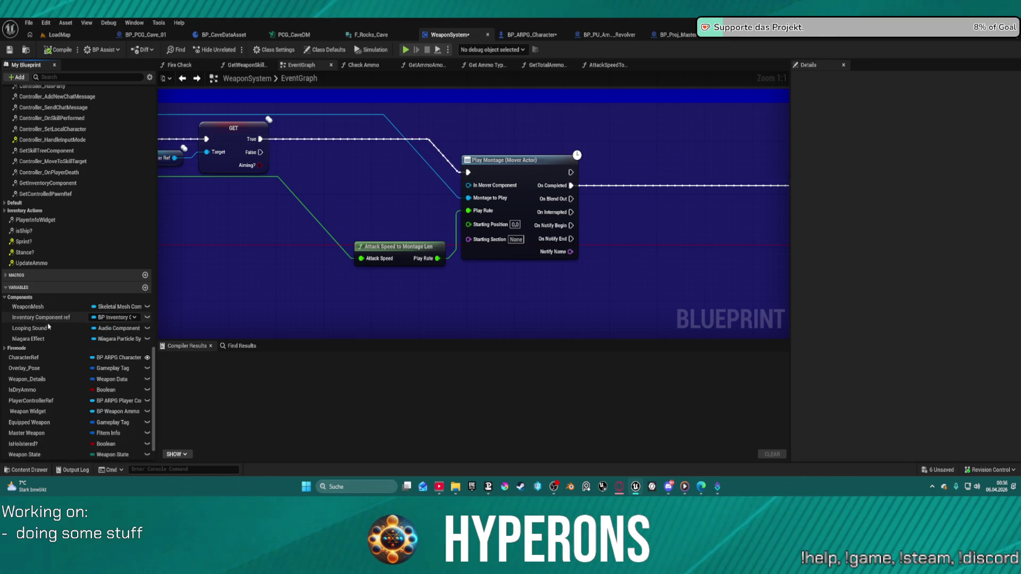
right_click(341, 178)
type("mover")
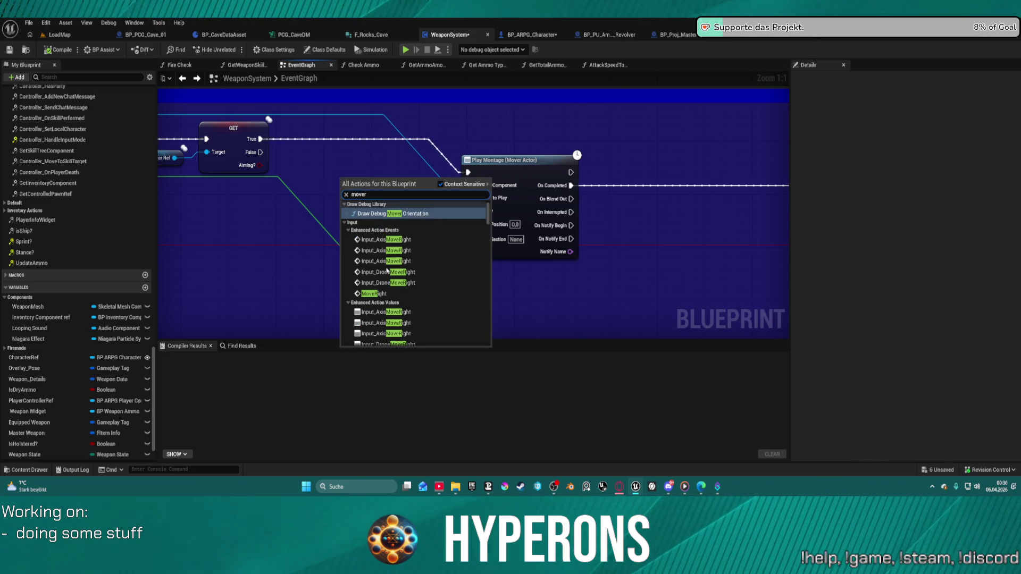
left_click_drag(487, 227, 480, 350)
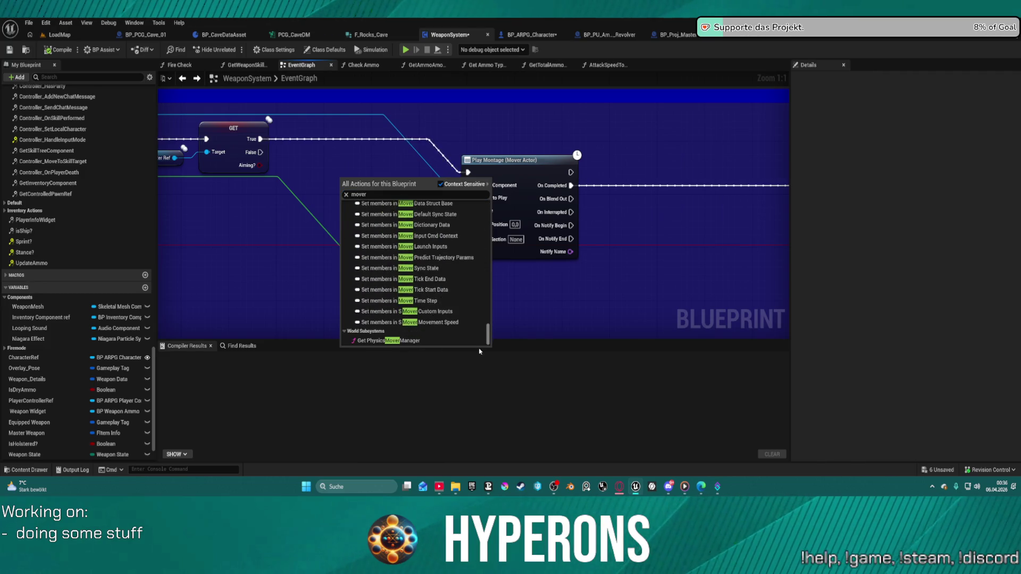
Step: Add a CharacterRef getter near Play Montage, undoing an accidental SET node
left_click(347, 167)
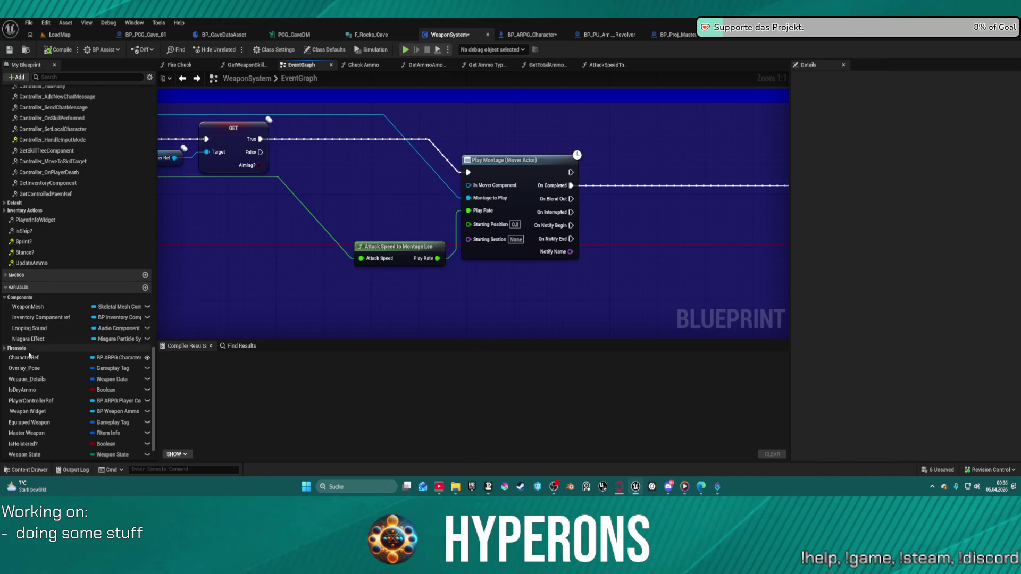
mouse_move(24, 358)
left_mouse_down()
mouse_move(253, 158)
mouse_move(278, 171)
left_mouse_up()
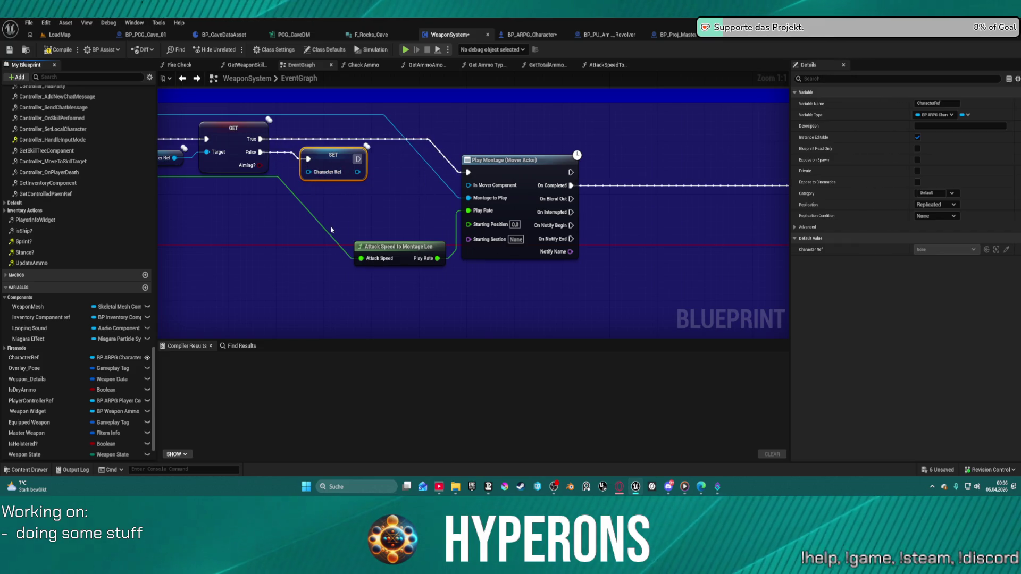
key("ctrl+z")
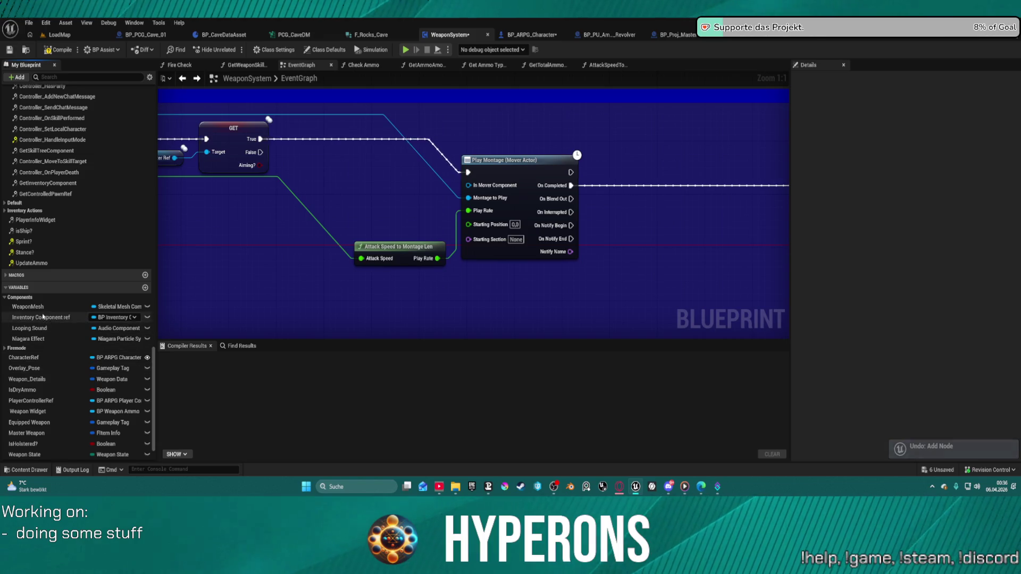
left_click(24, 357)
left_click_drag(282, 200, 279, 202)
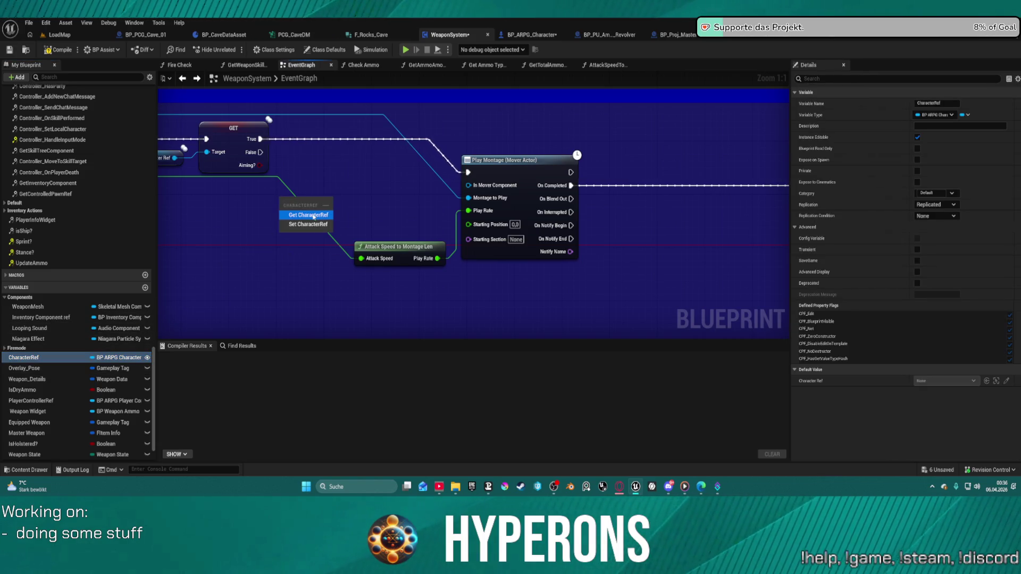
left_click(308, 214)
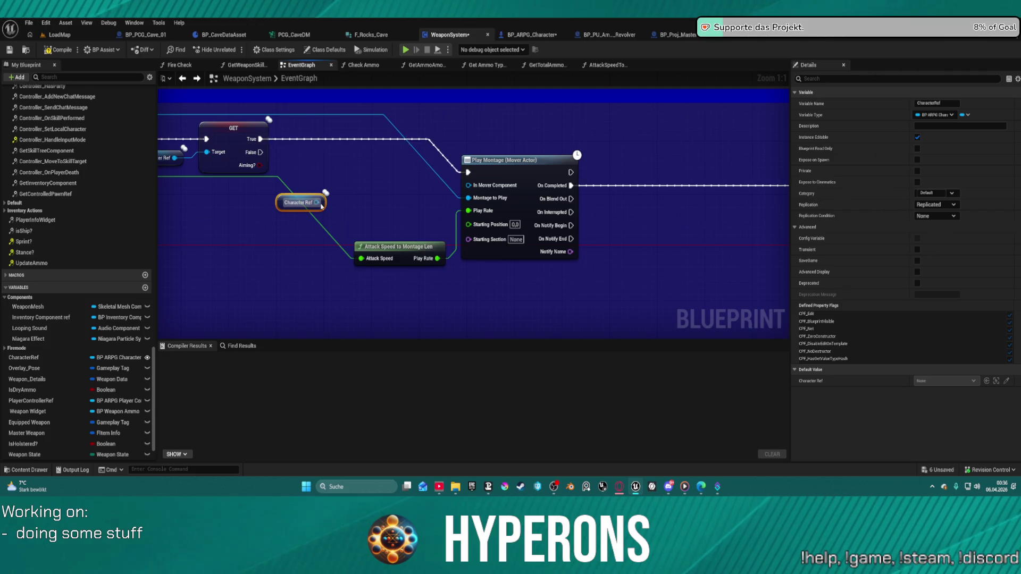
type("mover")
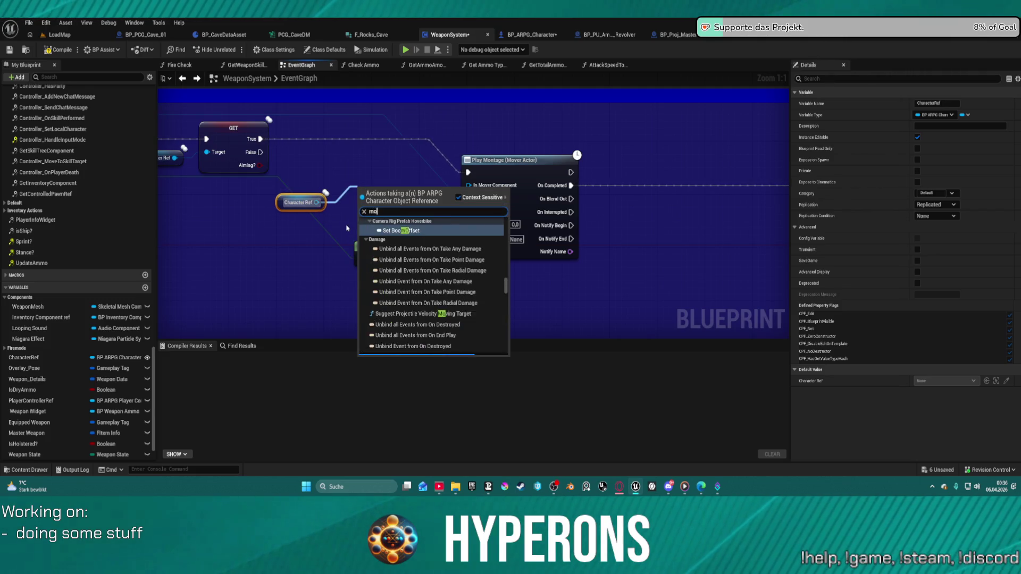
left_click(609, 280)
scroll(608, 280, "down", 12)
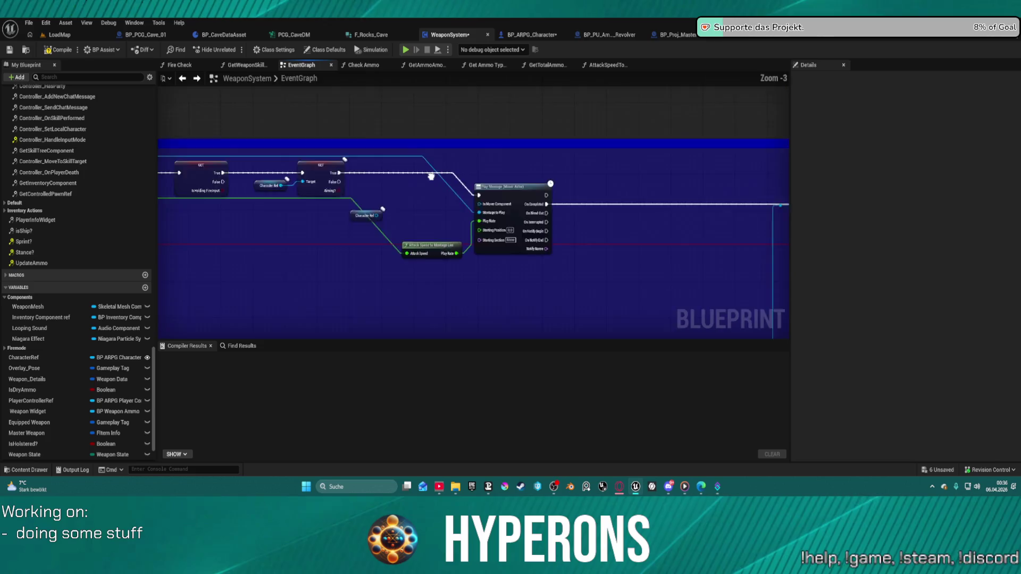
scroll(537, 224, "up", 12)
Step: Select and copy the Character Ref and Get Component by Class nodes
mouse_move(538, 225)
left_mouse_down()
mouse_move(481, 263)
mouse_move(436, 318)
left_mouse_up()
scroll(436, 318, "down", 4)
mouse_move(410, 285)
left_mouse_down()
mouse_move(467, 273)
mouse_move(513, 81)
left_mouse_up()
scroll(453, 191, "up", 4)
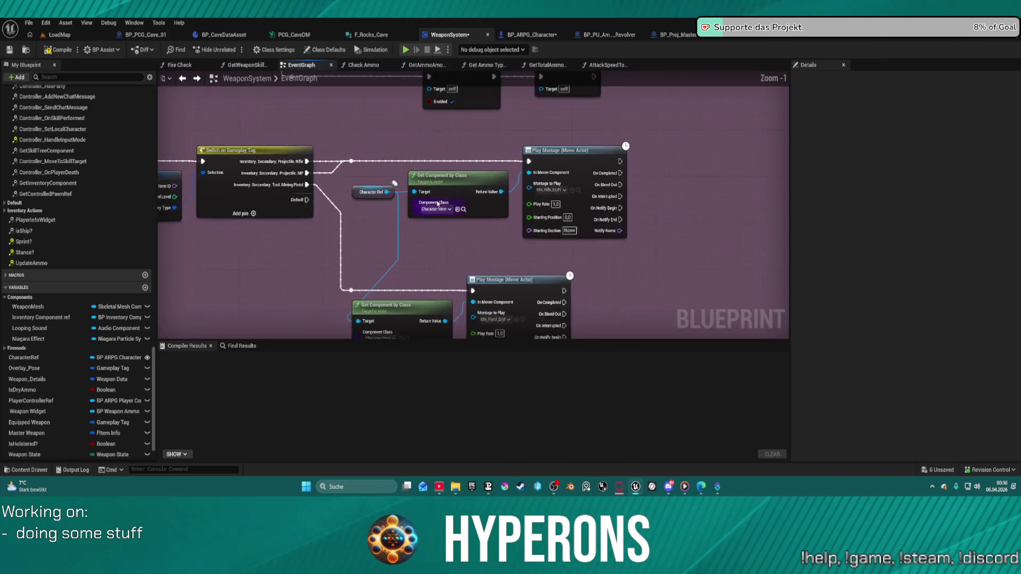
left_click_drag(359, 173, 472, 224)
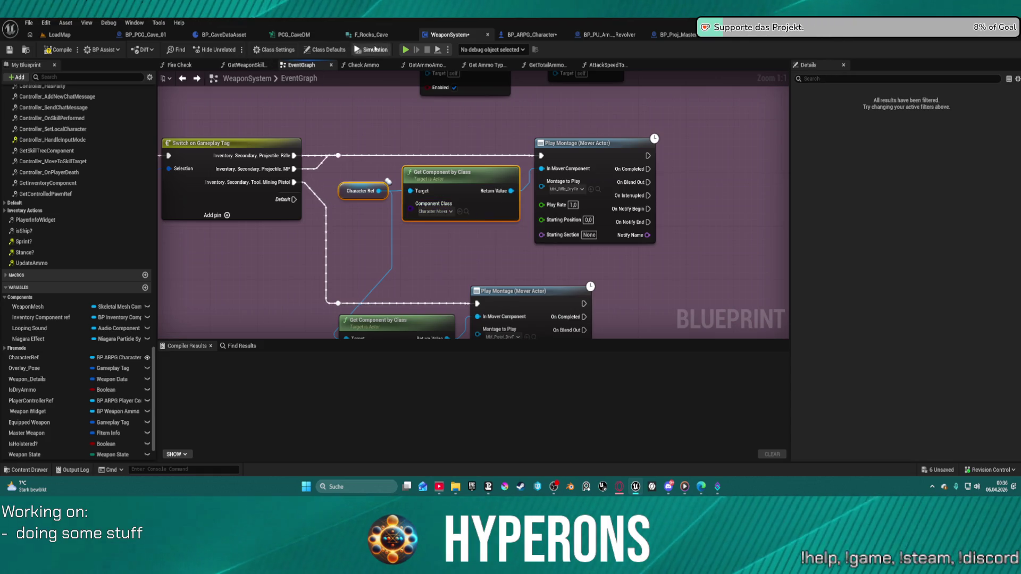
left_click(182, 80)
scroll(426, 176, "down", 4)
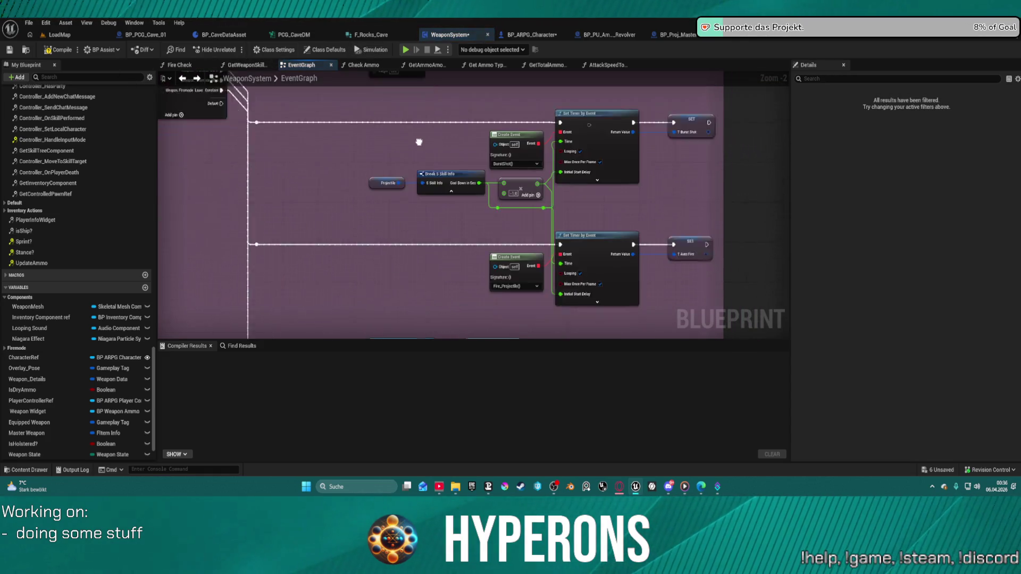
mouse_move(414, 222)
left_mouse_down()
mouse_move(387, 98)
mouse_move(399, 183)
left_mouse_up()
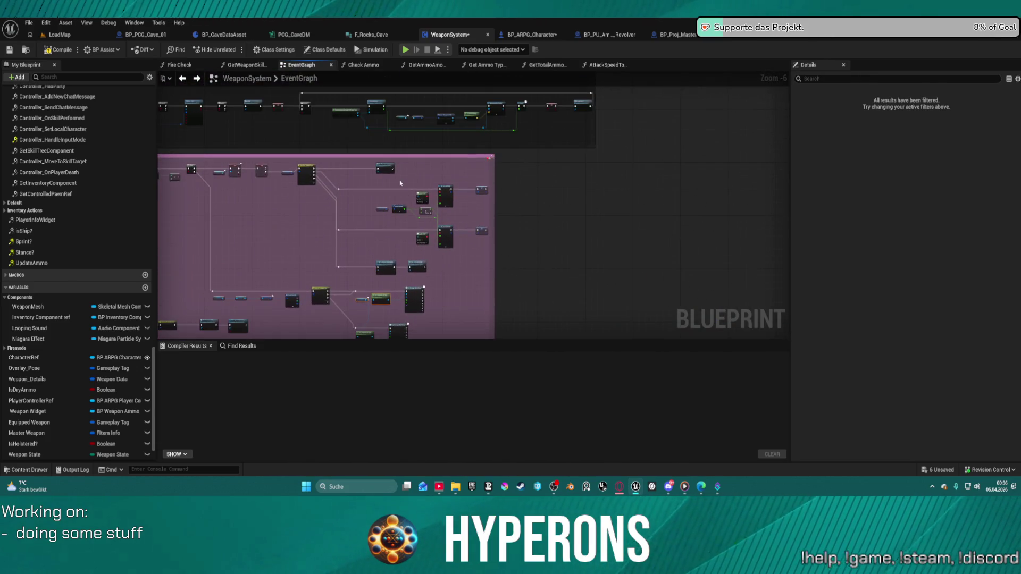
Step: Paste them by the Fire_Projectile Play Montage, delete the duplicate Character Ref, and arrange them
double_click(386, 167)
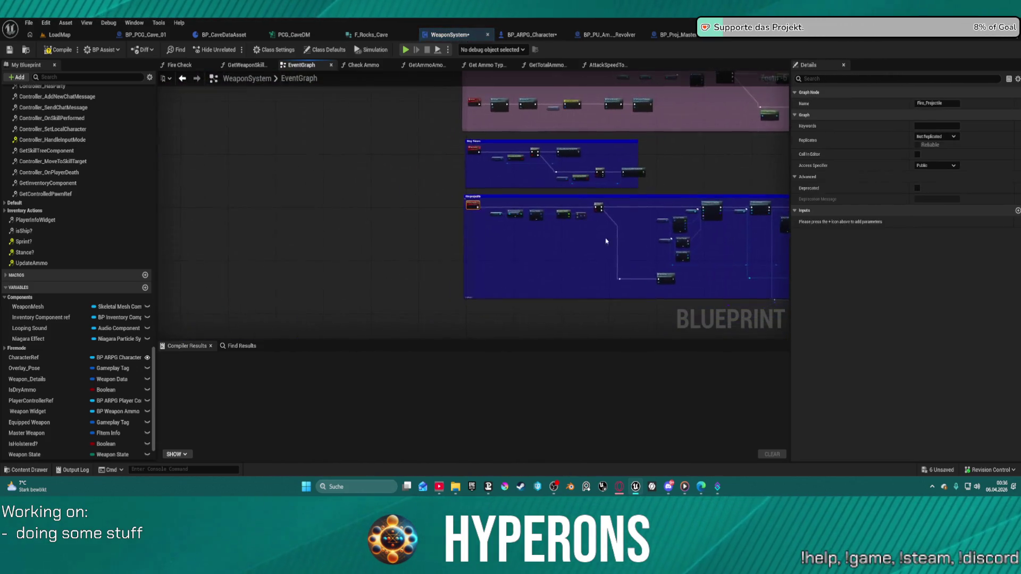
scroll(429, 180, "up", 6)
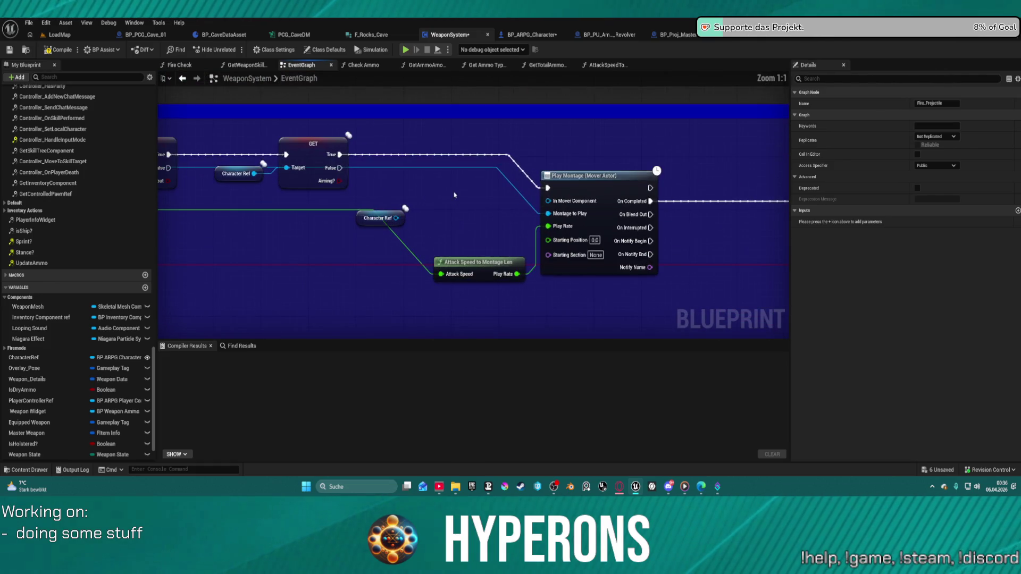
key("ctrl+v")
mouse_move(506, 197)
left_mouse_down()
mouse_move(460, 197)
mouse_move(549, 201)
left_mouse_up()
left_click(375, 233)
key("Delete")
left_click_drag(423, 189, 430, 208)
left_click_drag(343, 198, 337, 211)
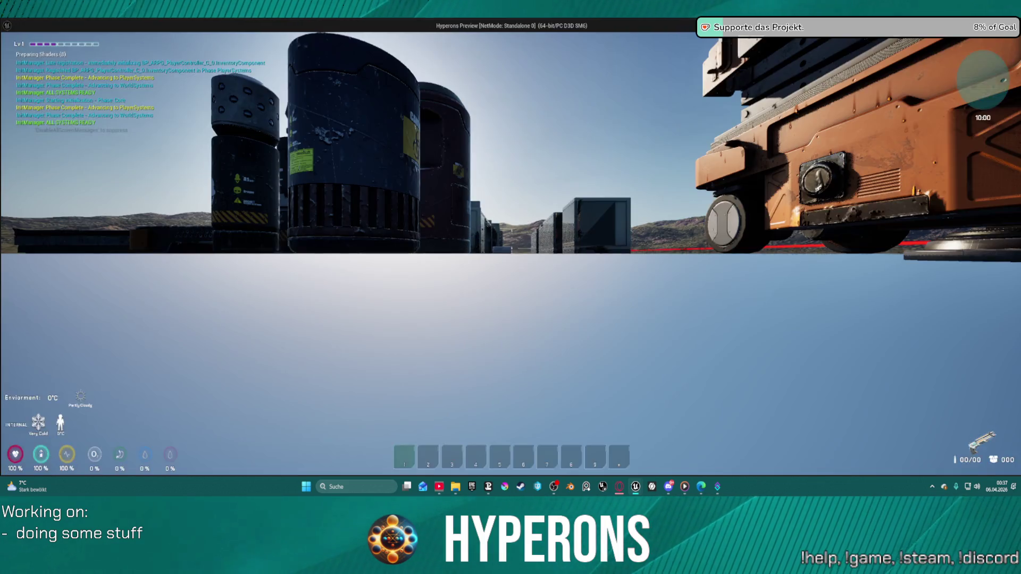
Step: From the DEV_ResContainer, equip the Normal pistol and Rifle_Plasma_01 and take the Plasma ammo
key("w")
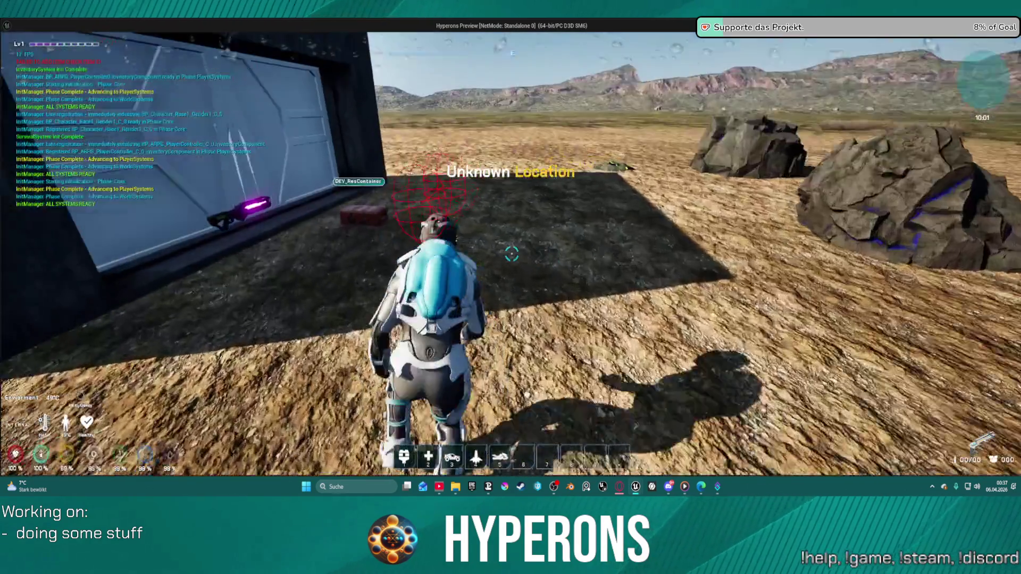
key("f")
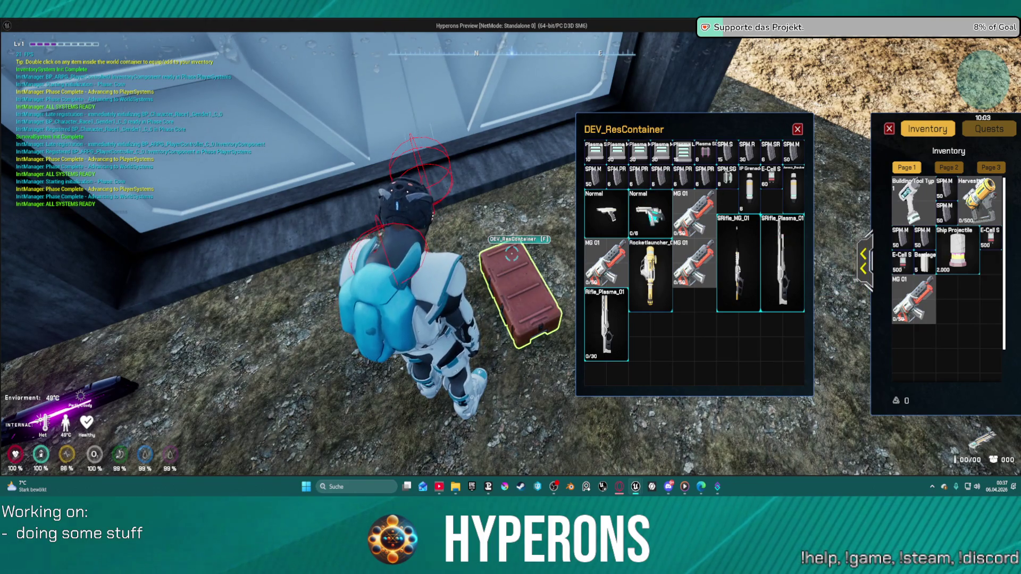
double_click(649, 215)
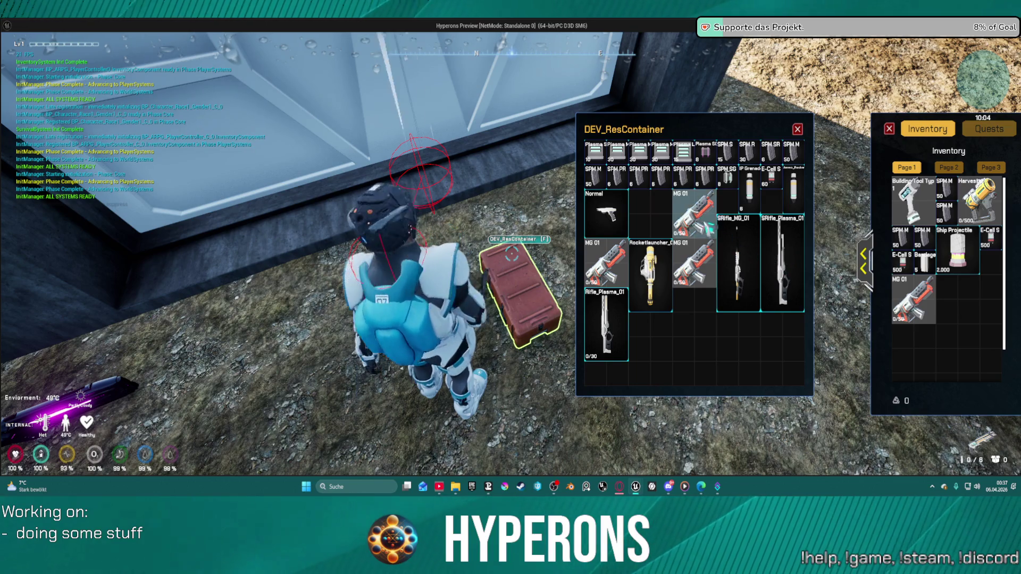
double_click(606, 322)
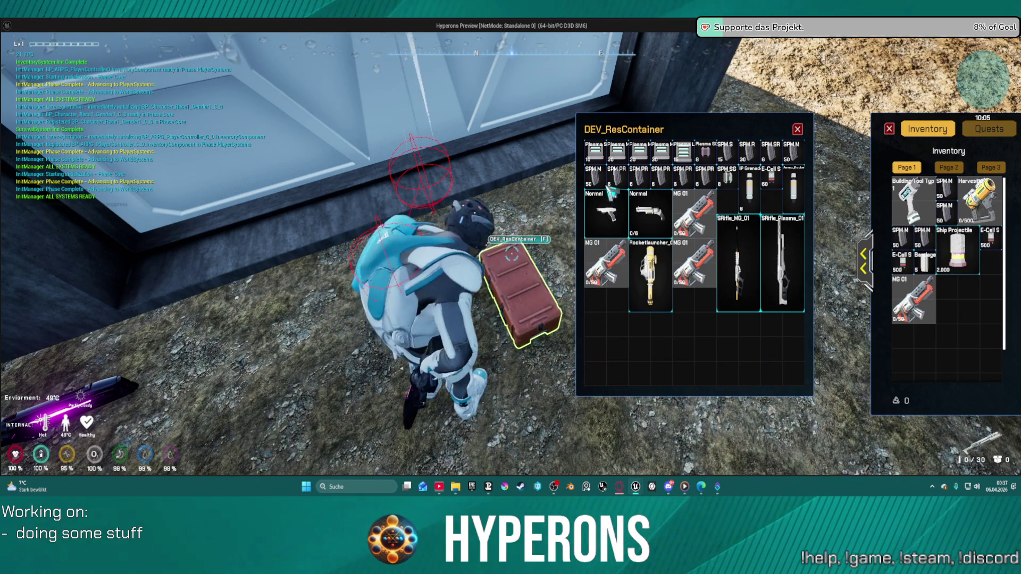
double_click(620, 155)
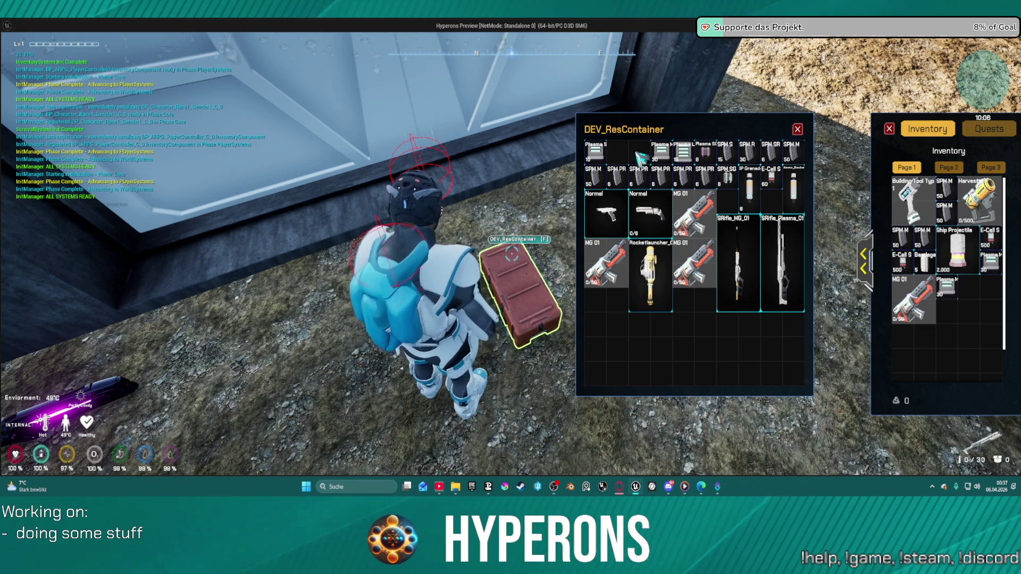
left_click(798, 129)
Step: Run across the desert, reload the plasma rifle, and toggle the inventory open and closed
key("w")
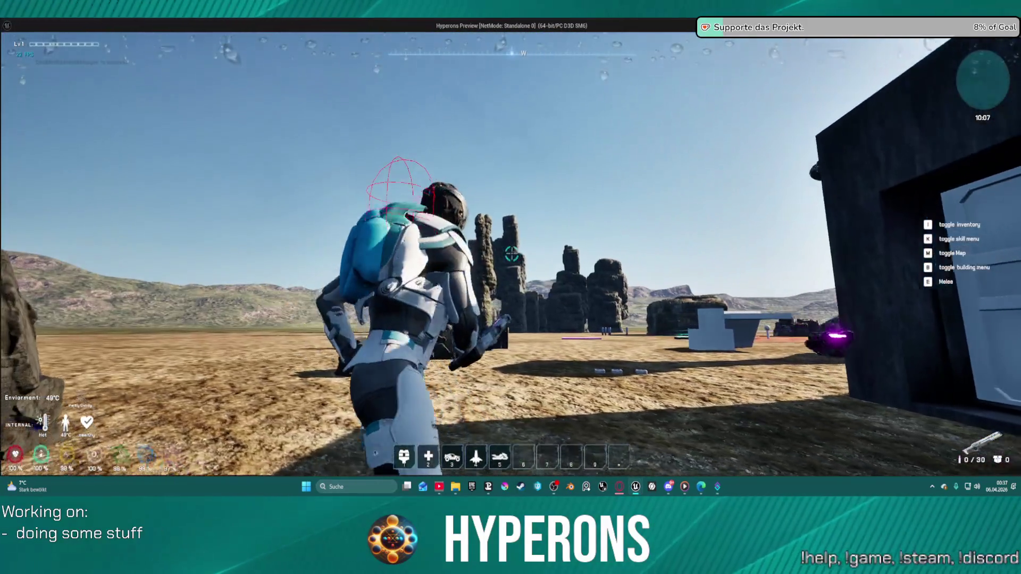
key("r")
key("w")
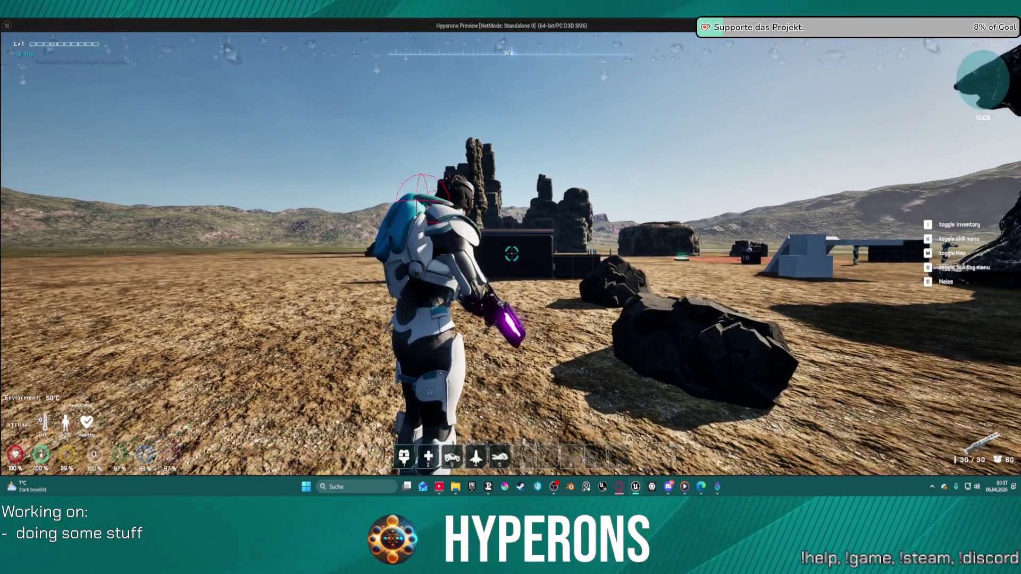
key("w")
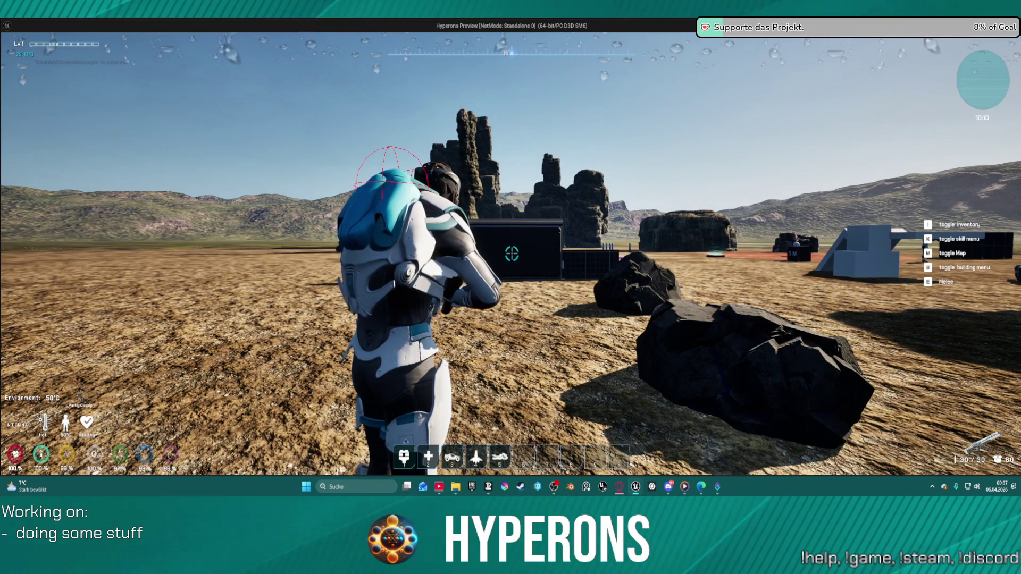
key("i")
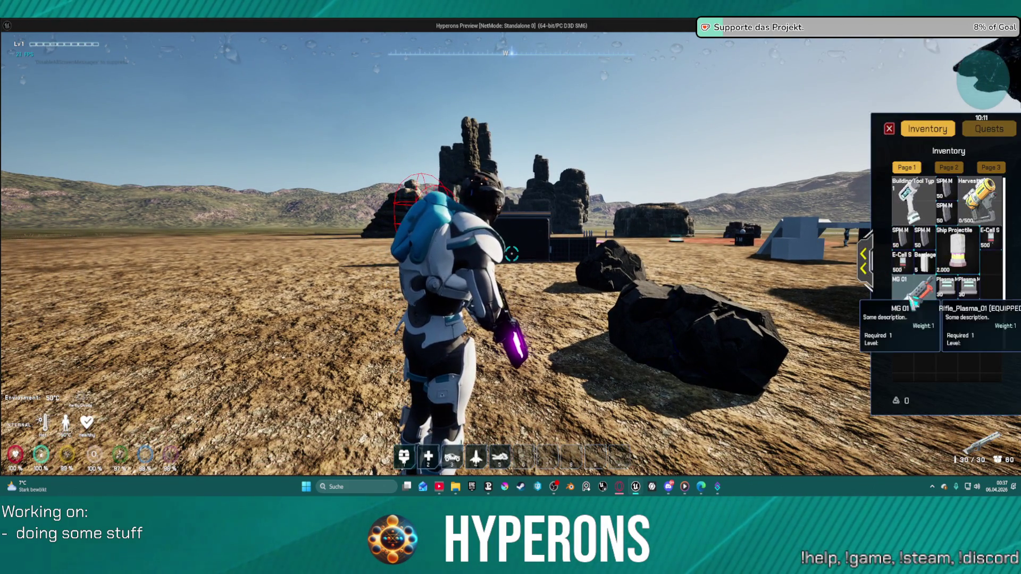
key("i")
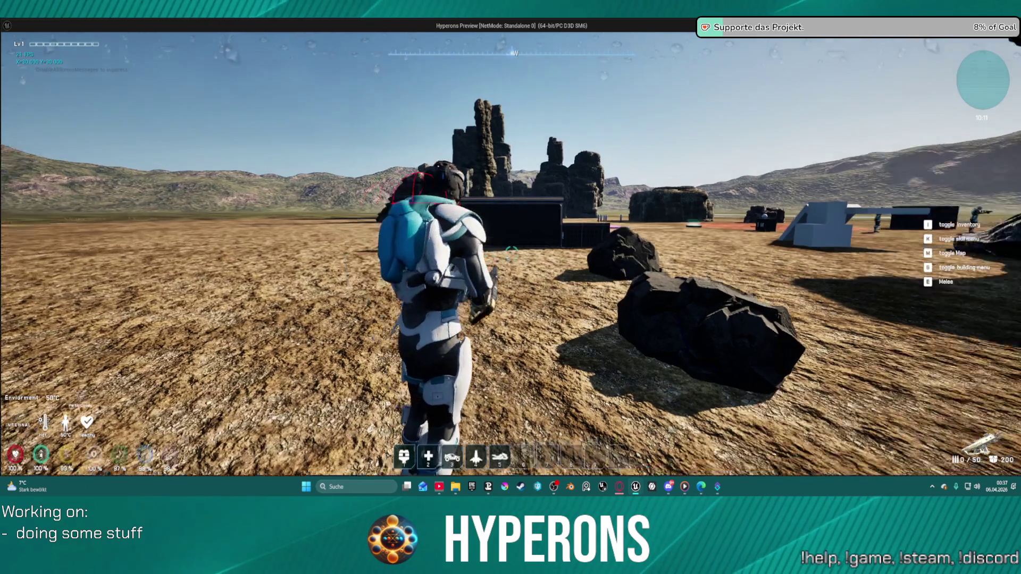
key("w")
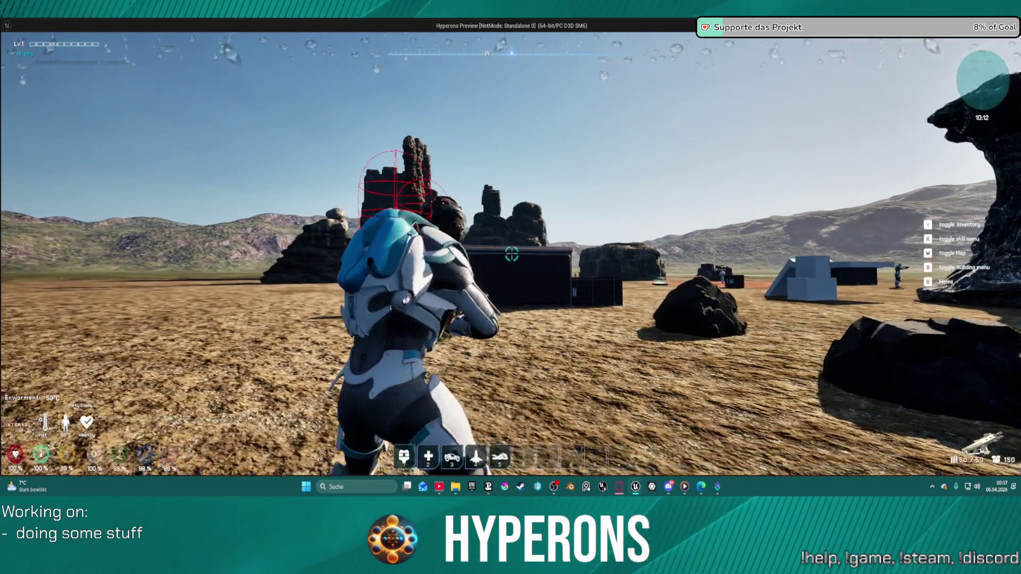
key("r")
Step: Fire four shots at the dark building and end the play session
left_click(512, 253)
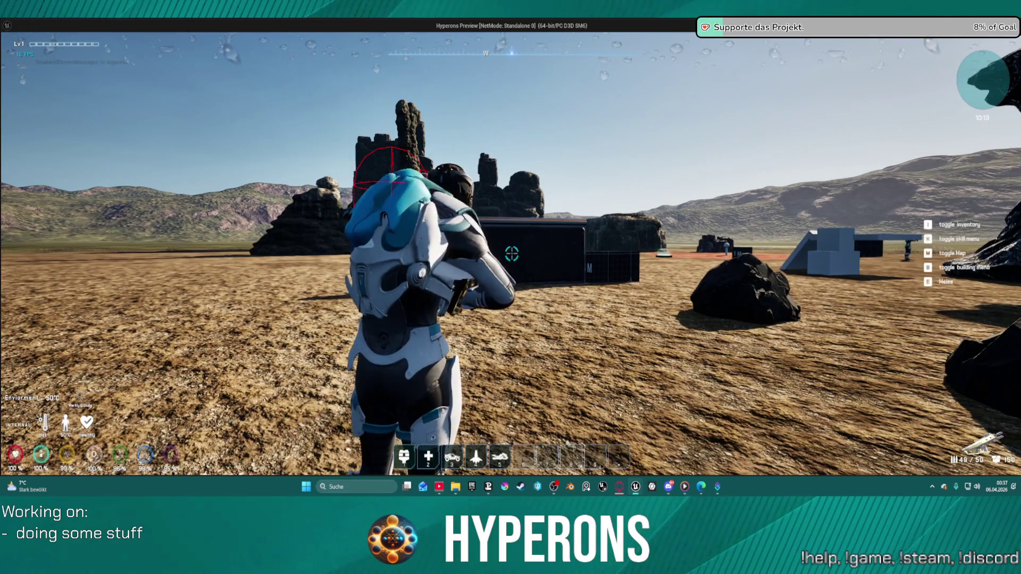
left_click(512, 254)
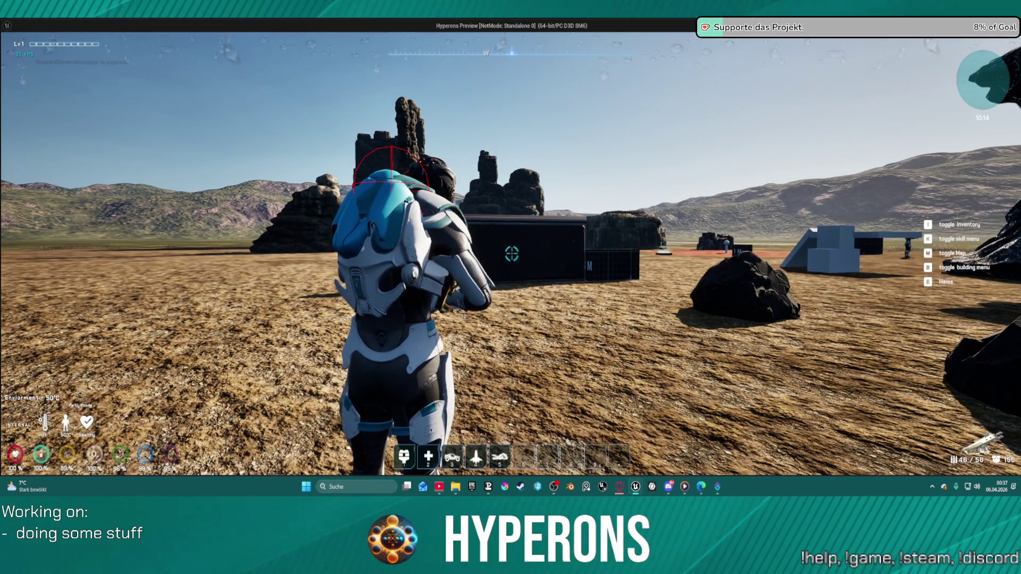
left_click(511, 254)
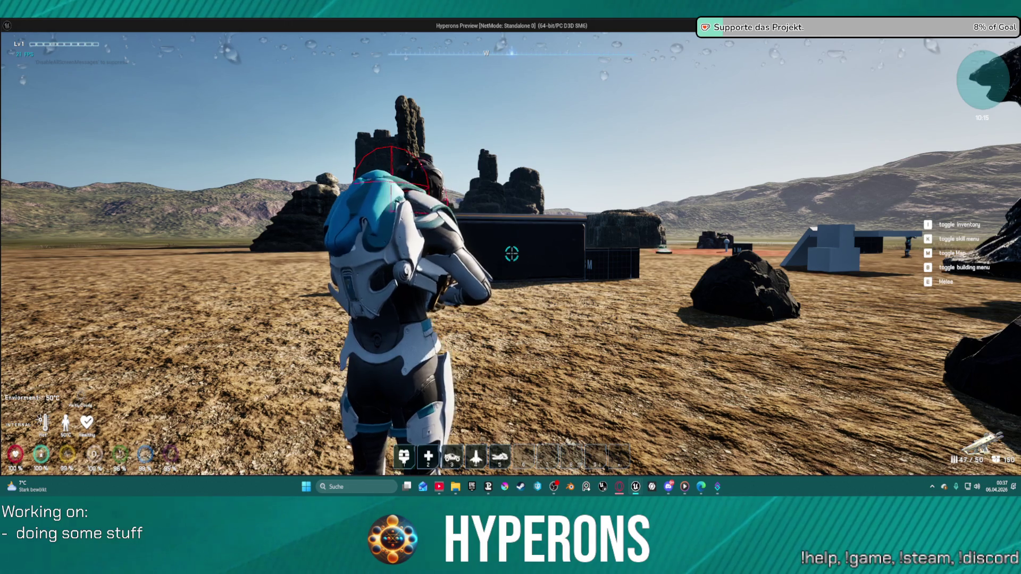
left_click(512, 254)
key("Escape")
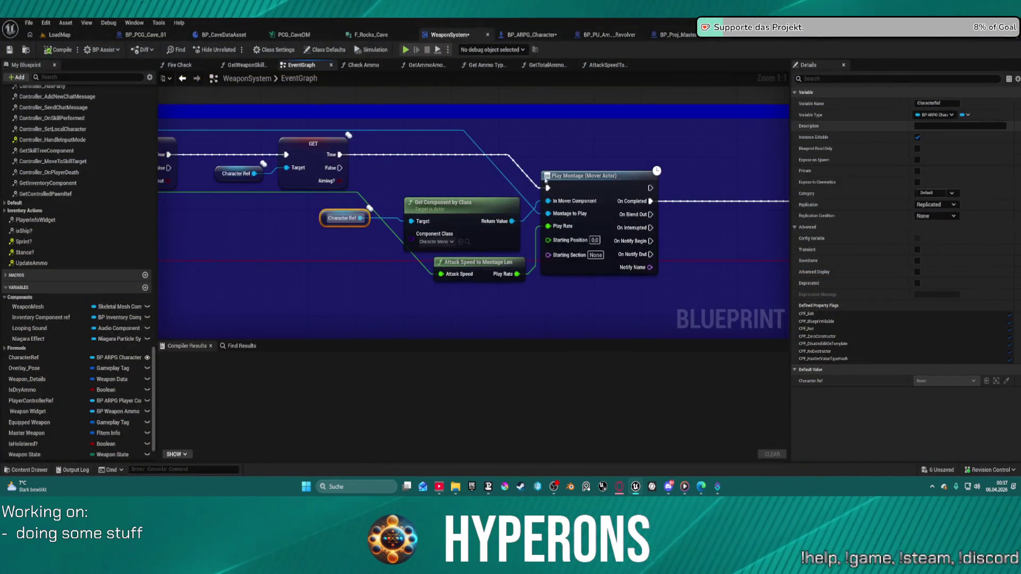
Step: Remove the wire from Play Montage's On Completed output
left_click_drag(694, 182, 448, 193)
mouse_move(777, 195)
left_mouse_down()
mouse_move(760, 166)
mouse_move(886, 171)
mouse_move(530, 159)
mouse_move(493, 148)
left_mouse_up()
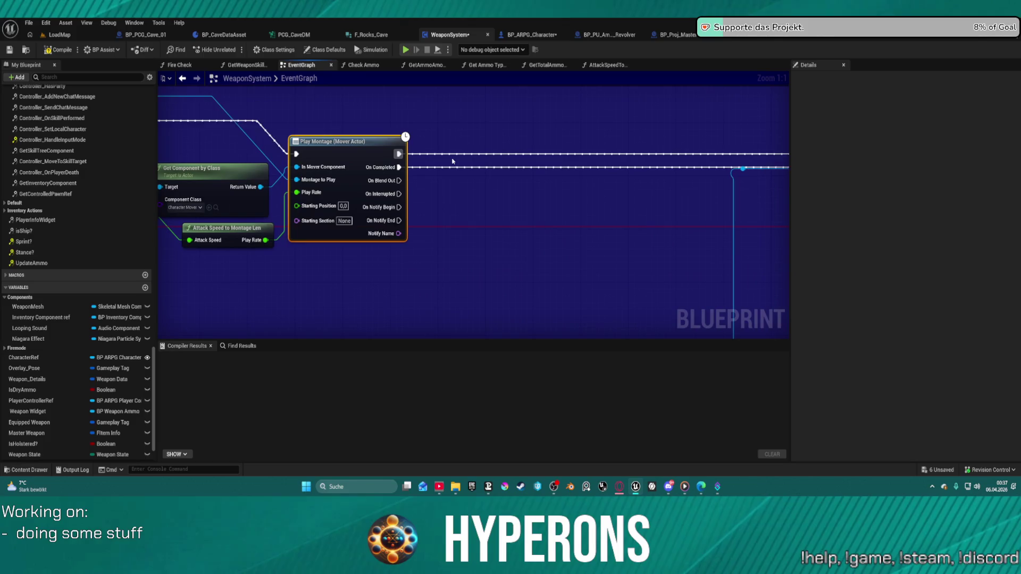
key("ctrl+z")
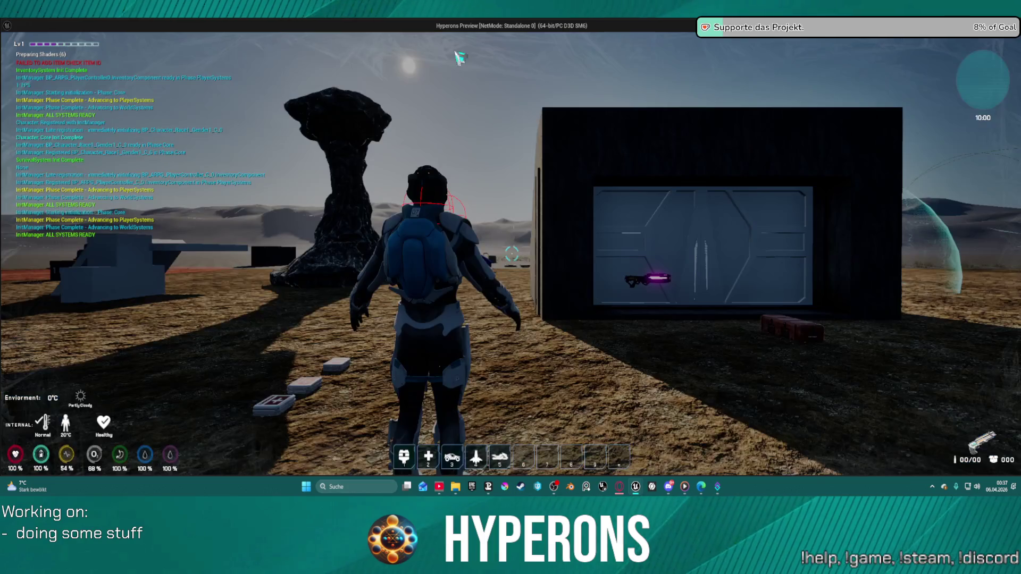
Step: Start a new test session, equip MG 01, and fire at the Cobalt rock
key("i")
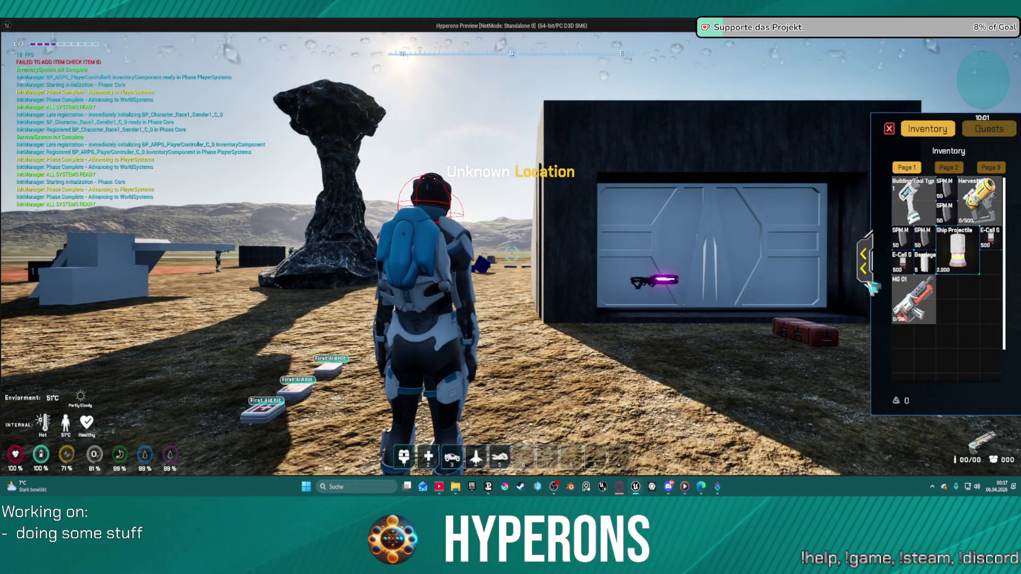
double_click(914, 297)
left_click(890, 130)
key("w")
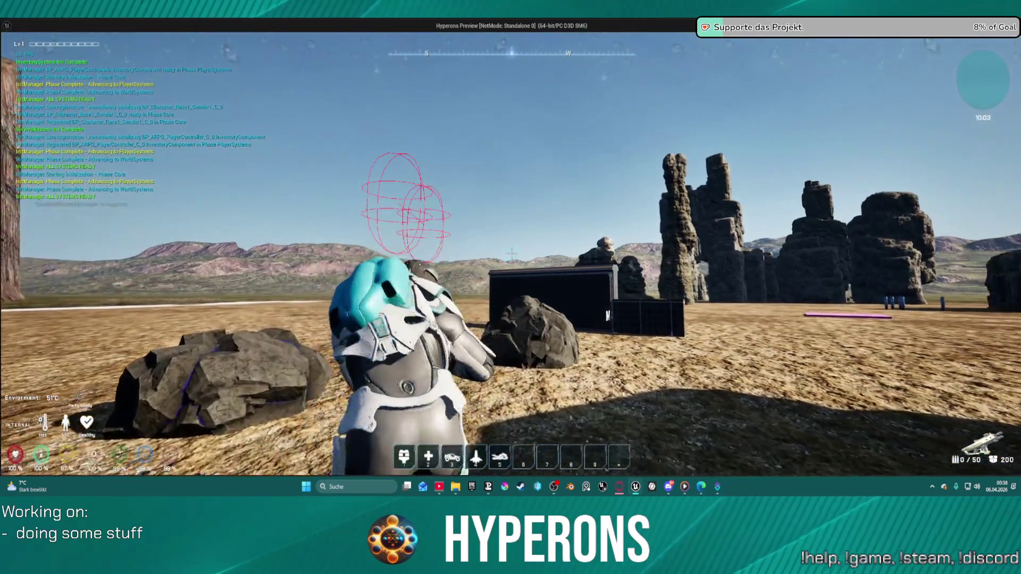
key("w")
key("r")
left_click(512, 254)
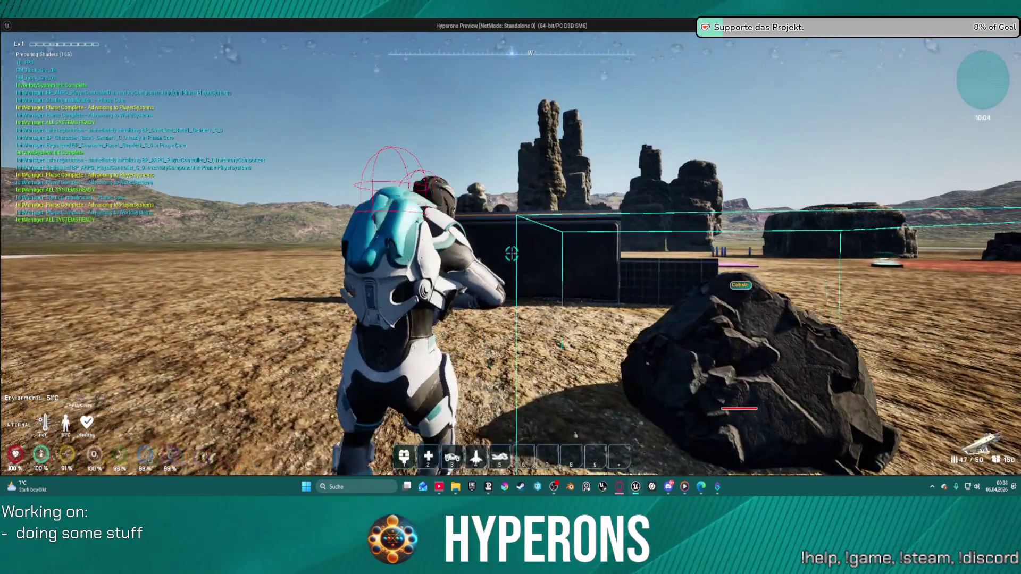
left_click(512, 253)
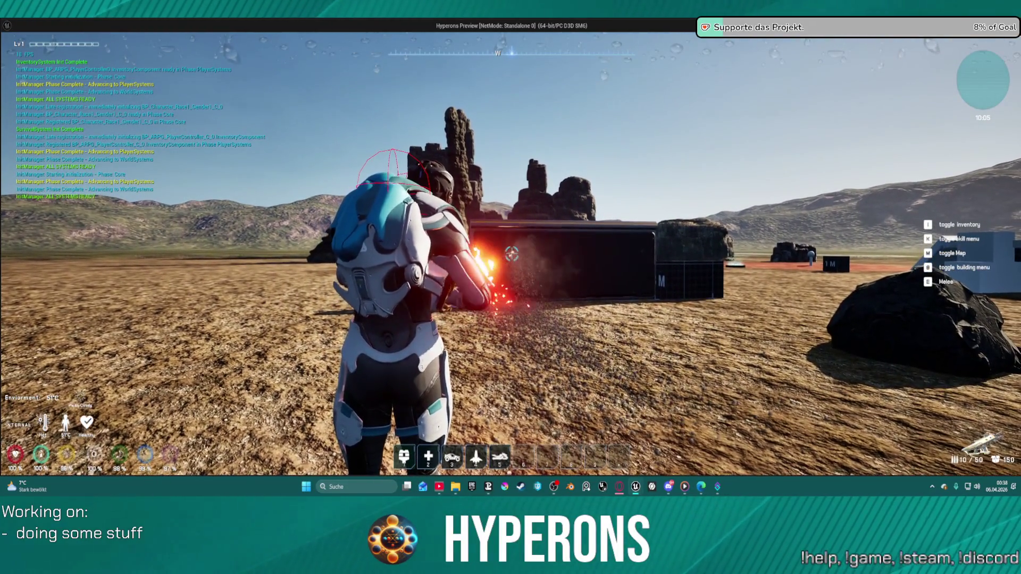
Step: Reload beside the dark building and fire at the grey blocks and the distant enemy
key("s")
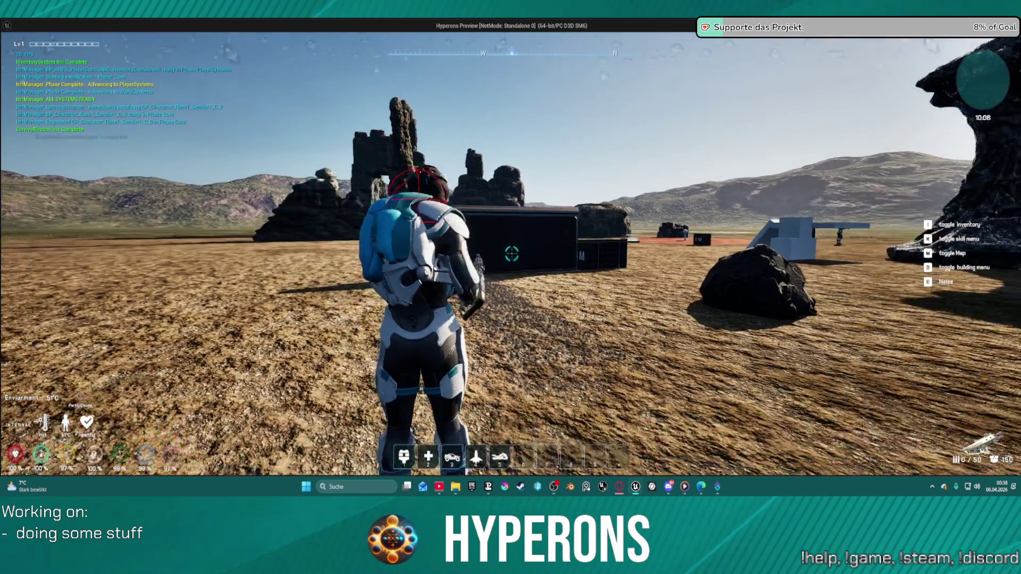
key("r")
key("w")
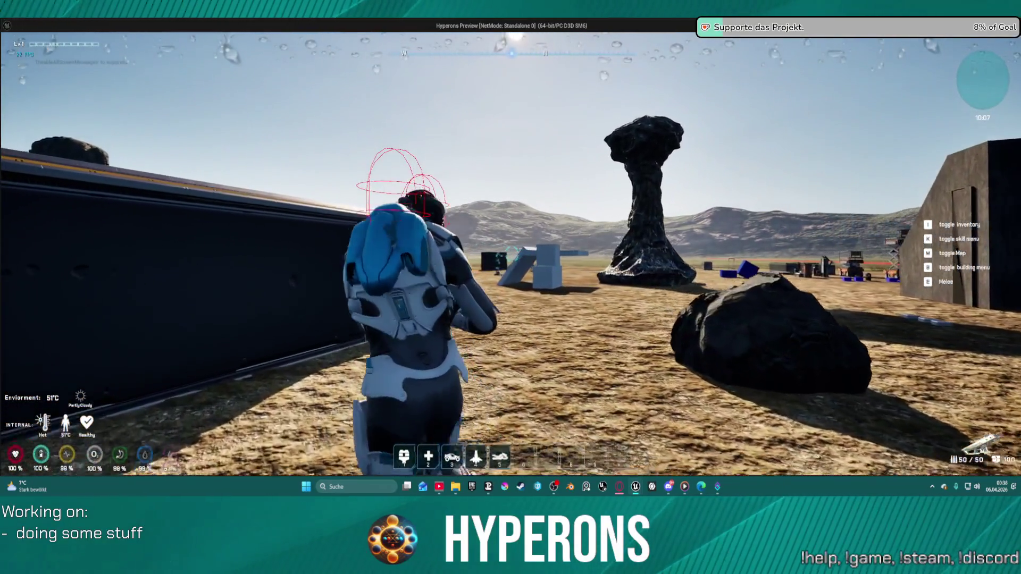
left_click(511, 254)
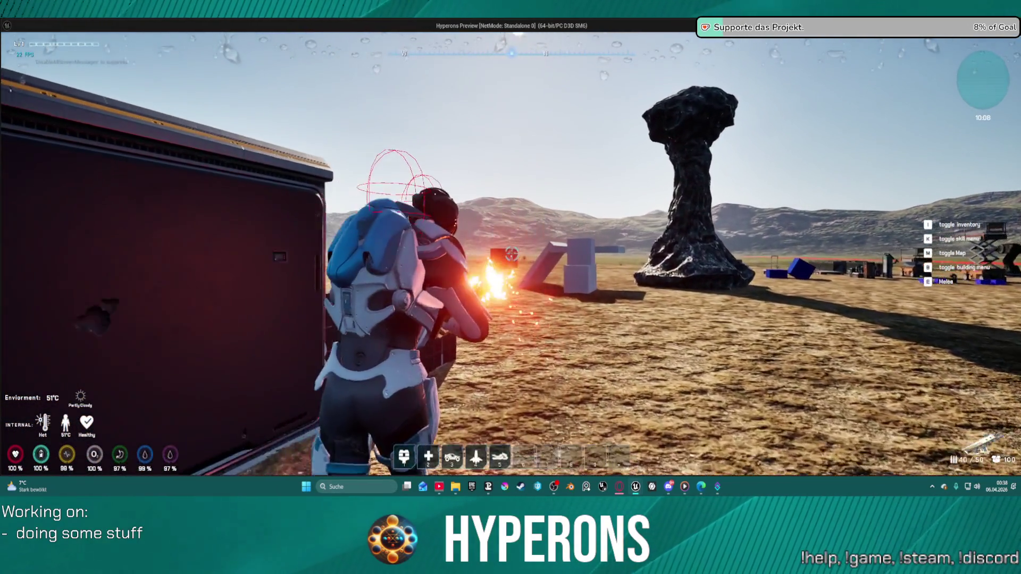
key("w")
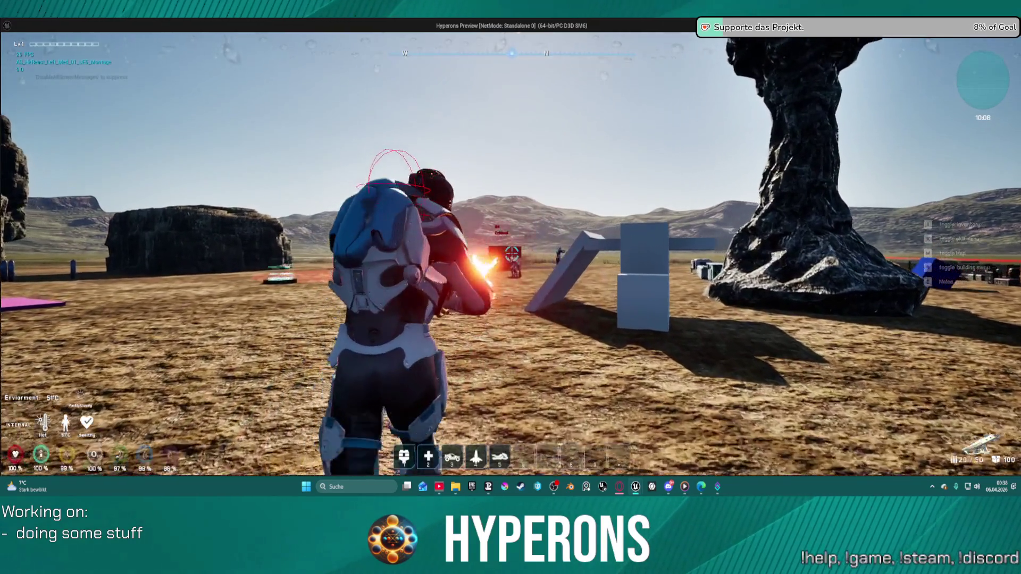
key("w")
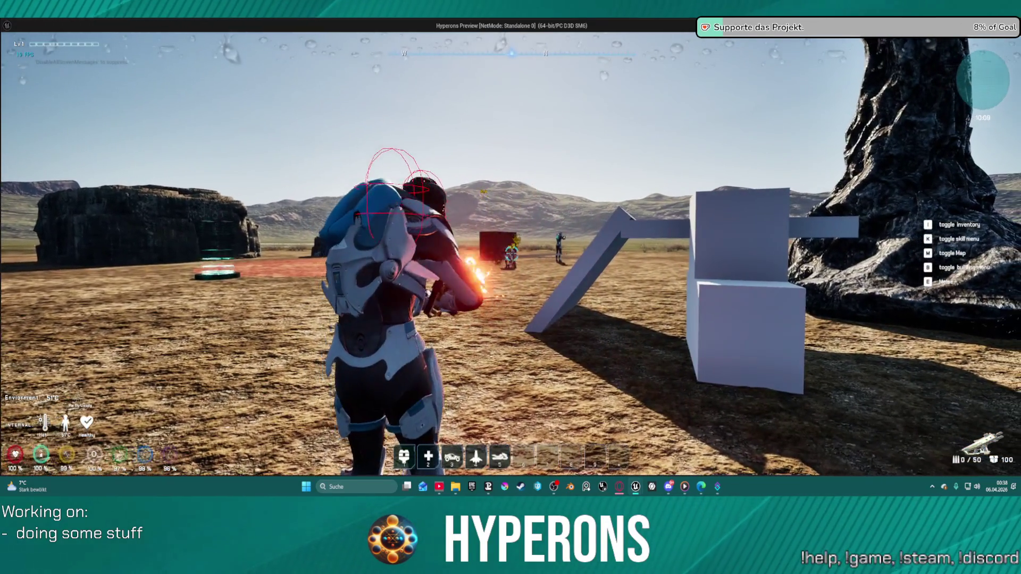
key("w")
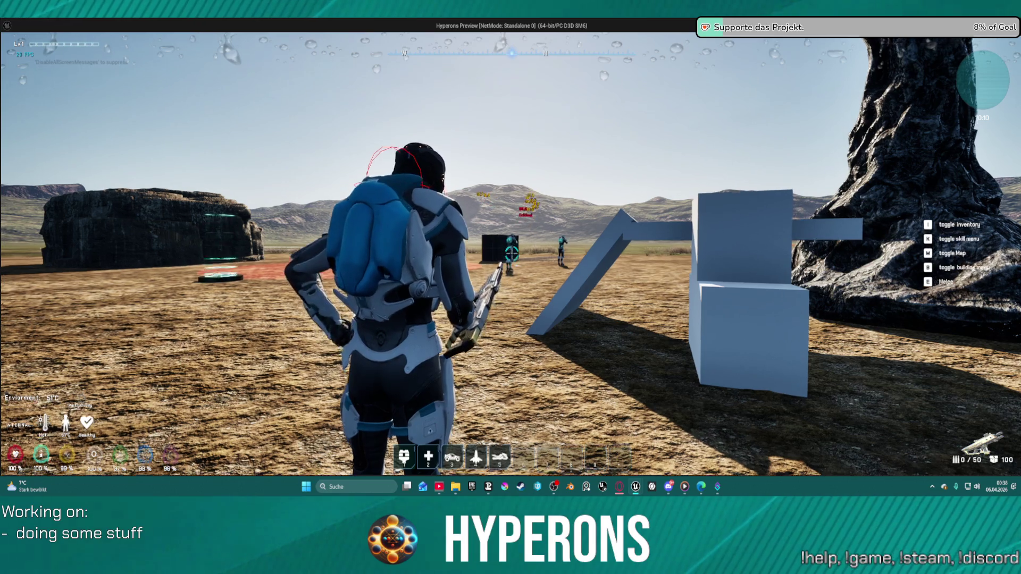
mouse_move(511, 287)
left_mouse_down()
mouse_move(558, 287)
mouse_move(505, 287)
left_mouse_up()
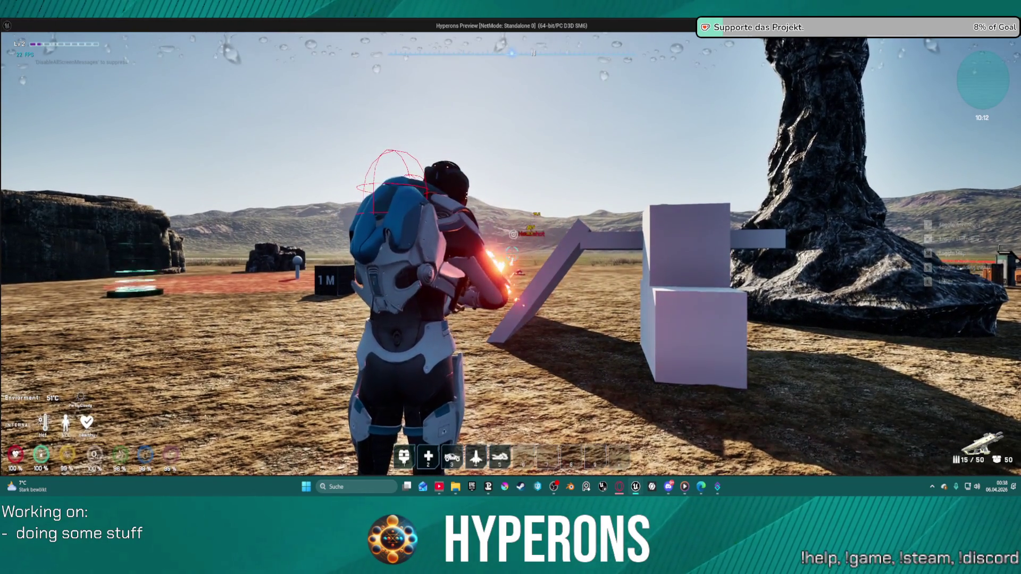
Step: Run to the wall by the cliff, reload, fire at it, then open the inventory
key("w")
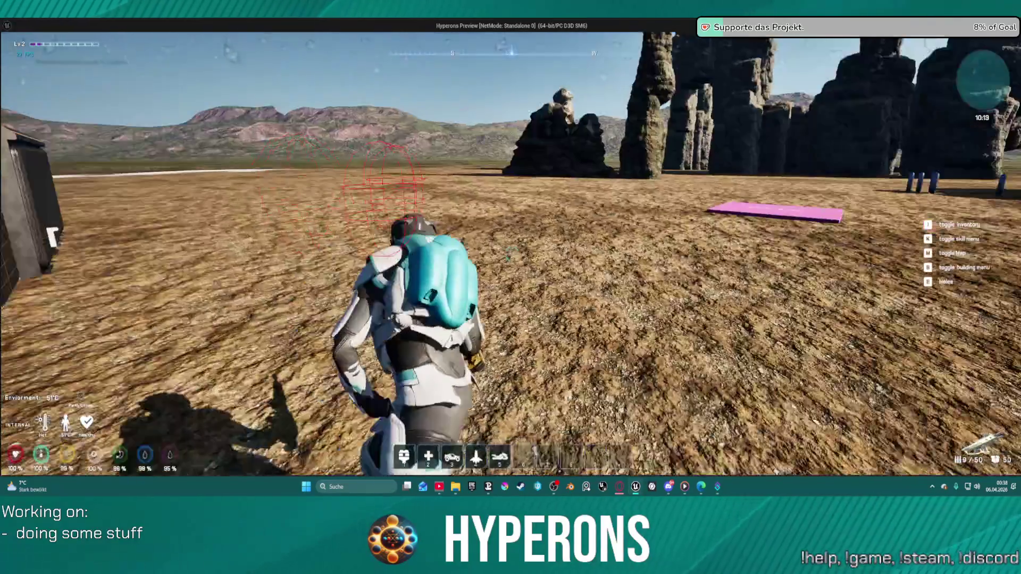
key("r")
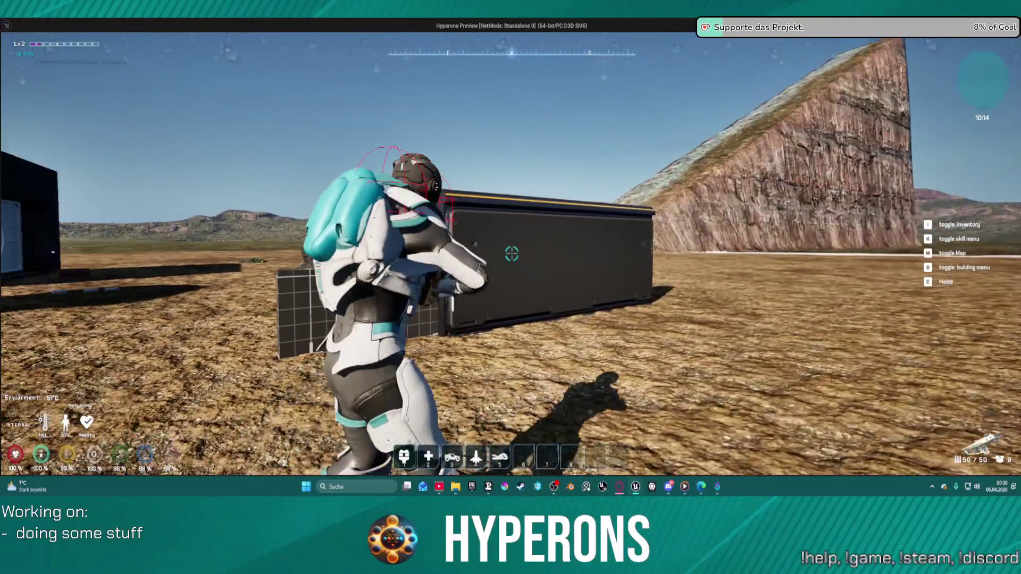
key("s")
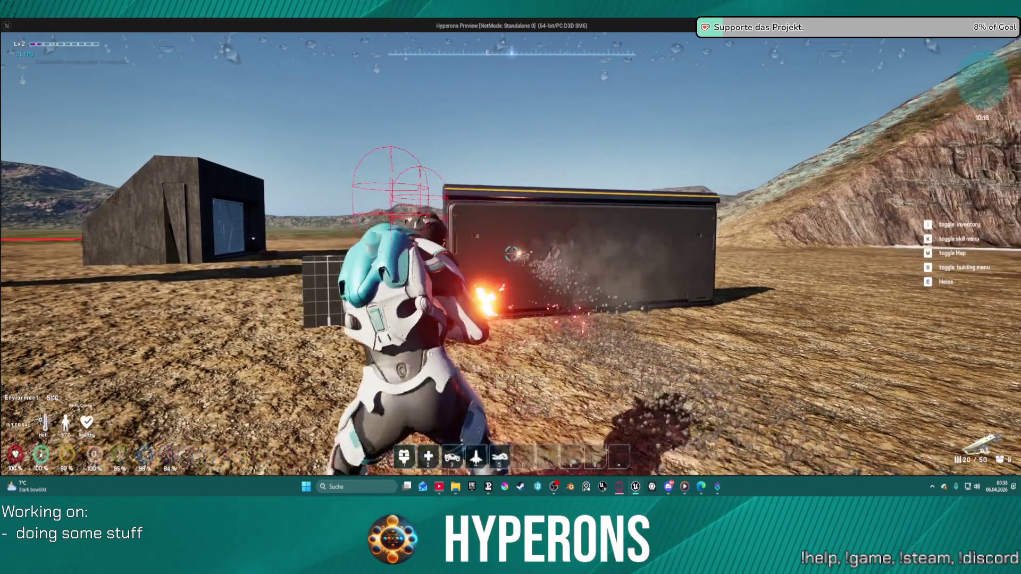
left_click_drag(511, 254, 511, 254)
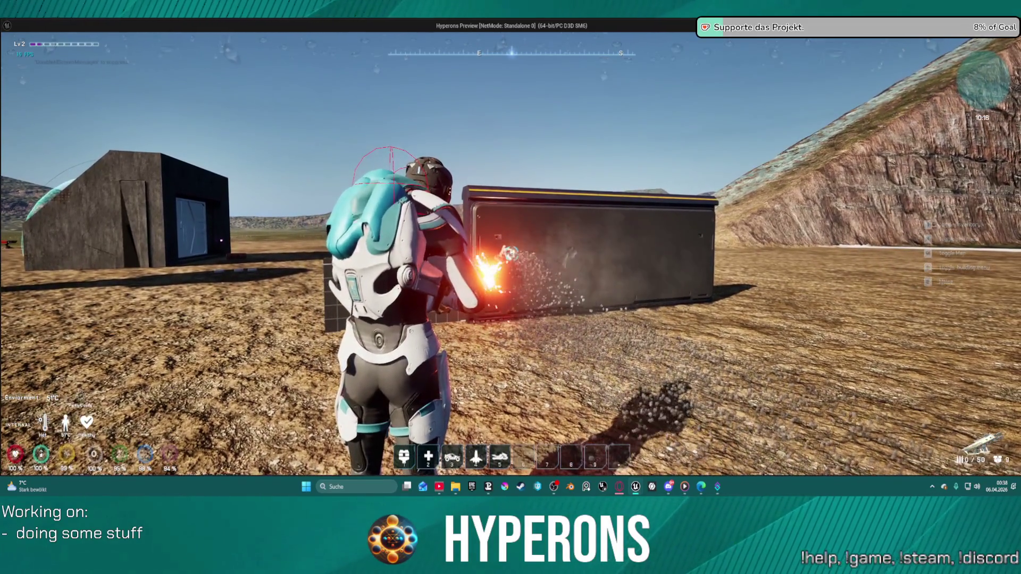
key("w")
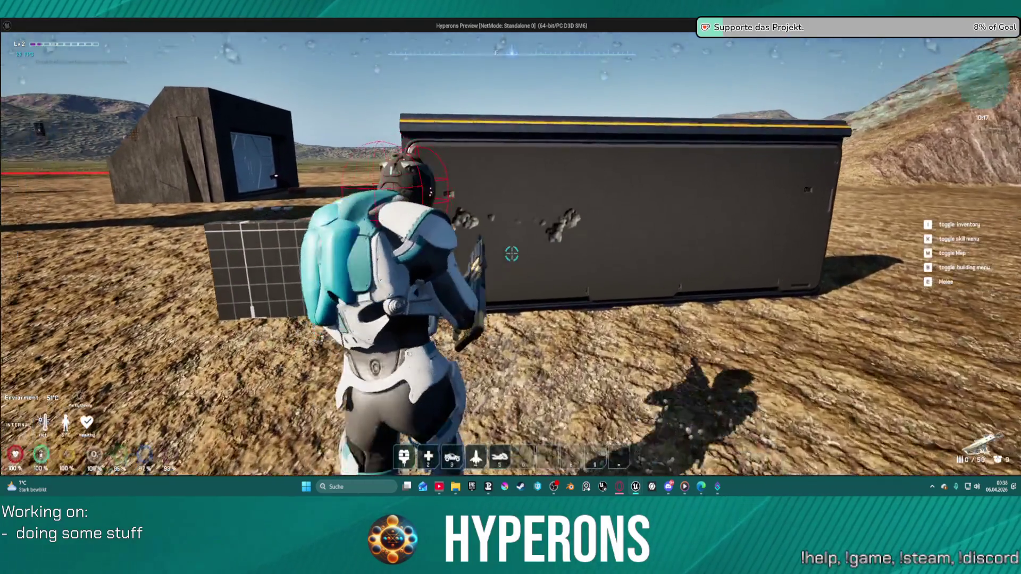
key("w")
key("s")
key("r")
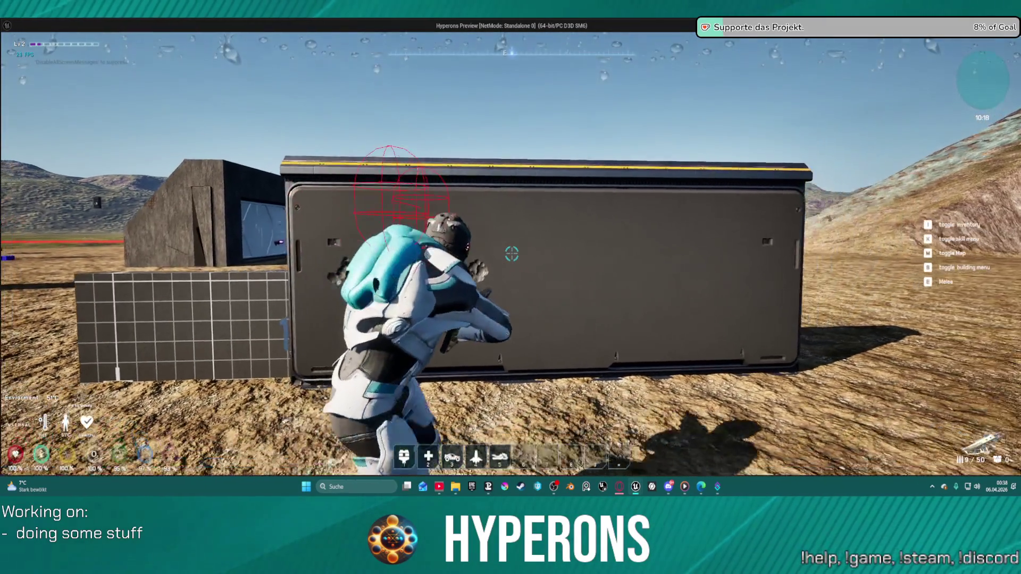
key("s")
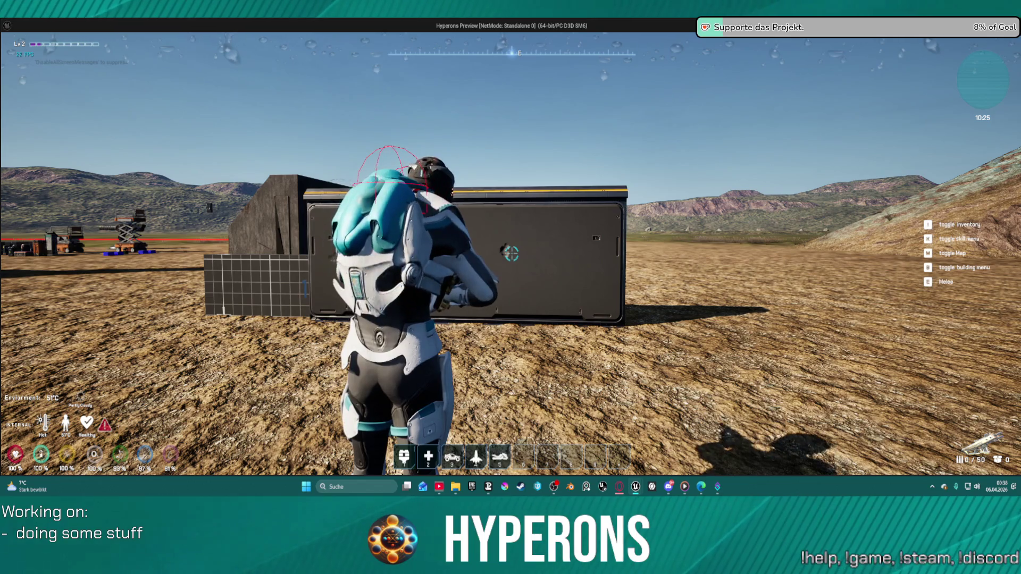
key("i")
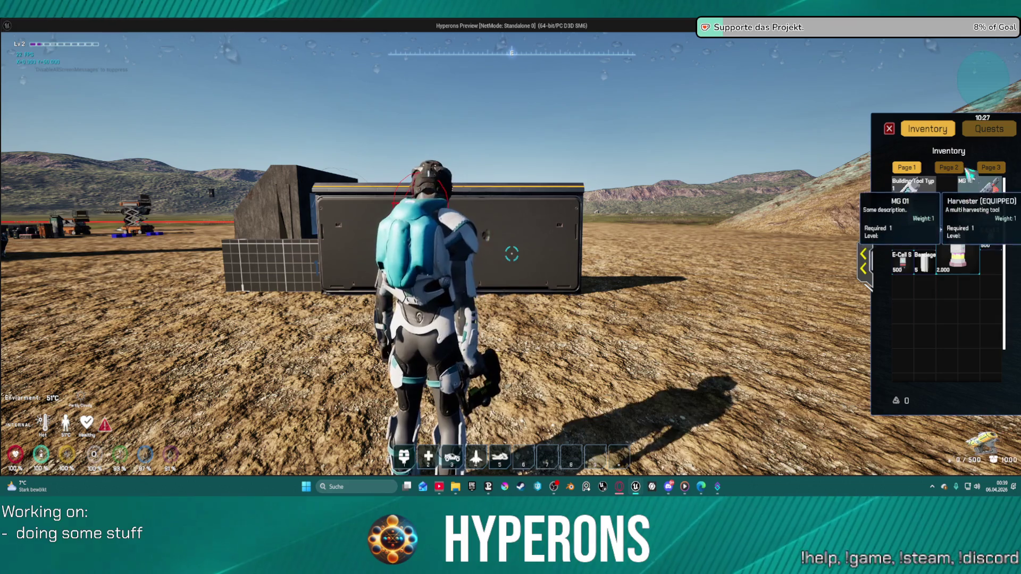
Step: Equip the harvester tool, fire it at the wall panel and reload it
key("i")
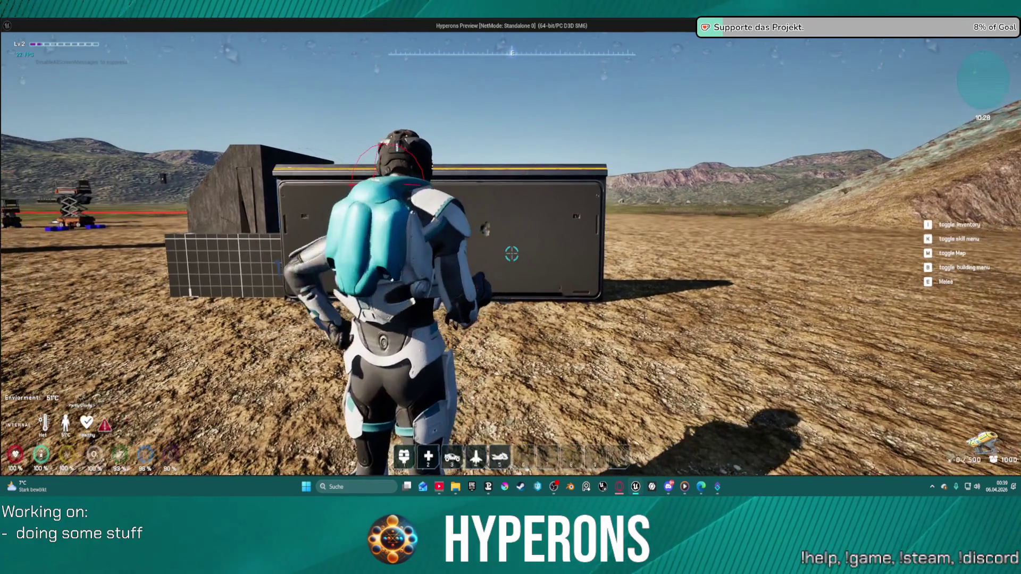
left_click(512, 254)
key("r")
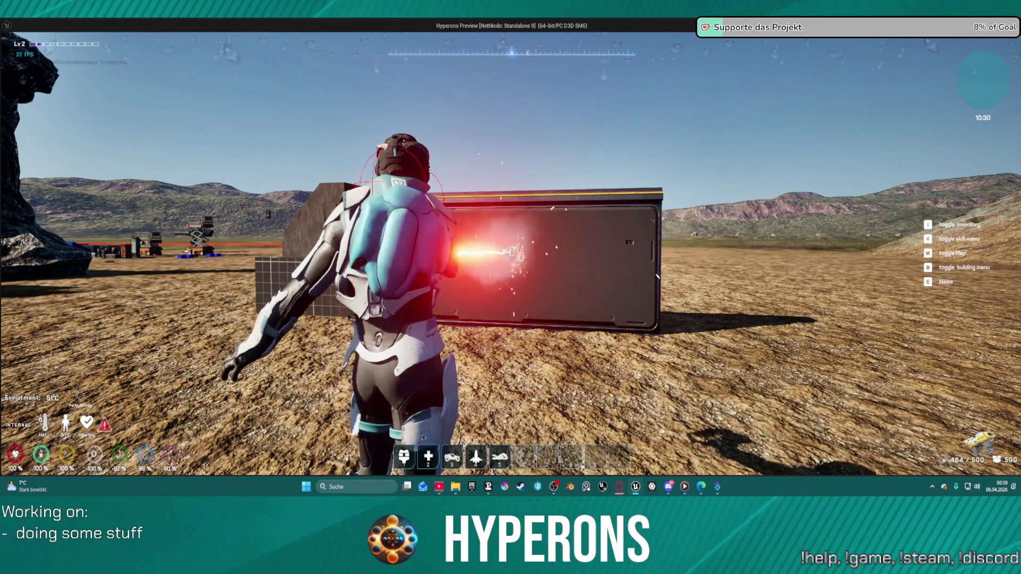
key("w")
left_click(511, 254)
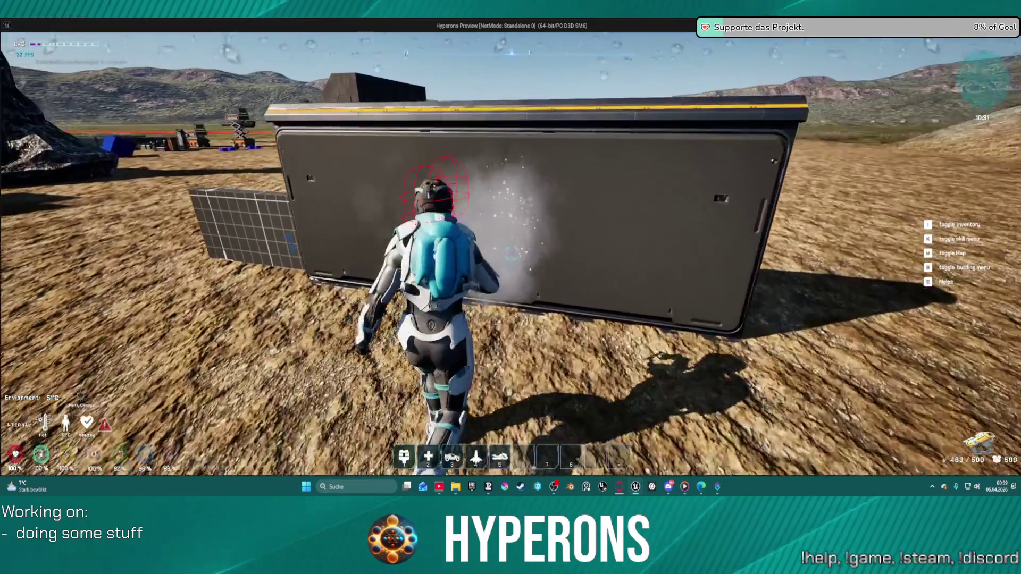
Step: Walk from the wall panel past the dark building to the DEV_ResContainer
key("w")
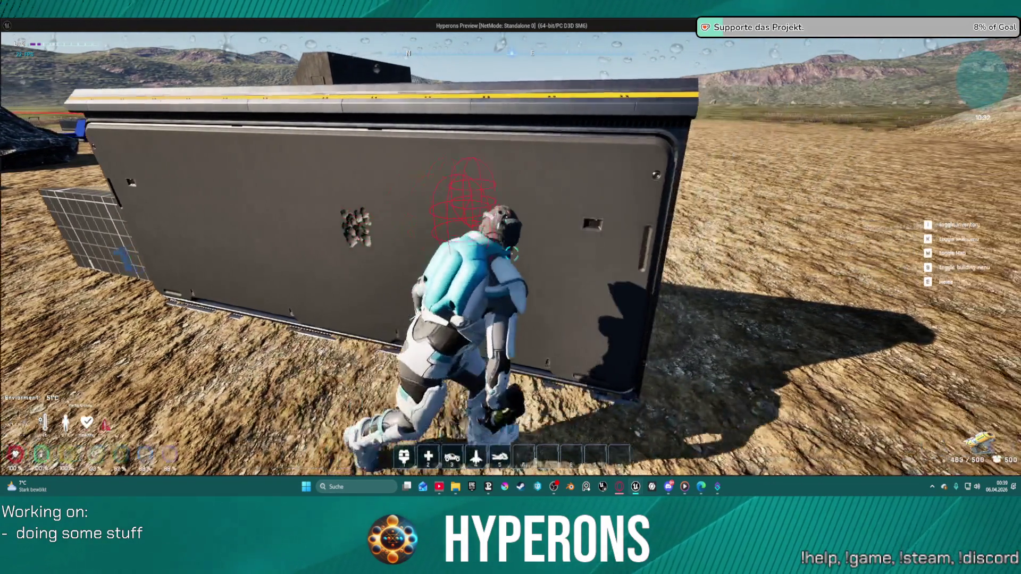
key("w")
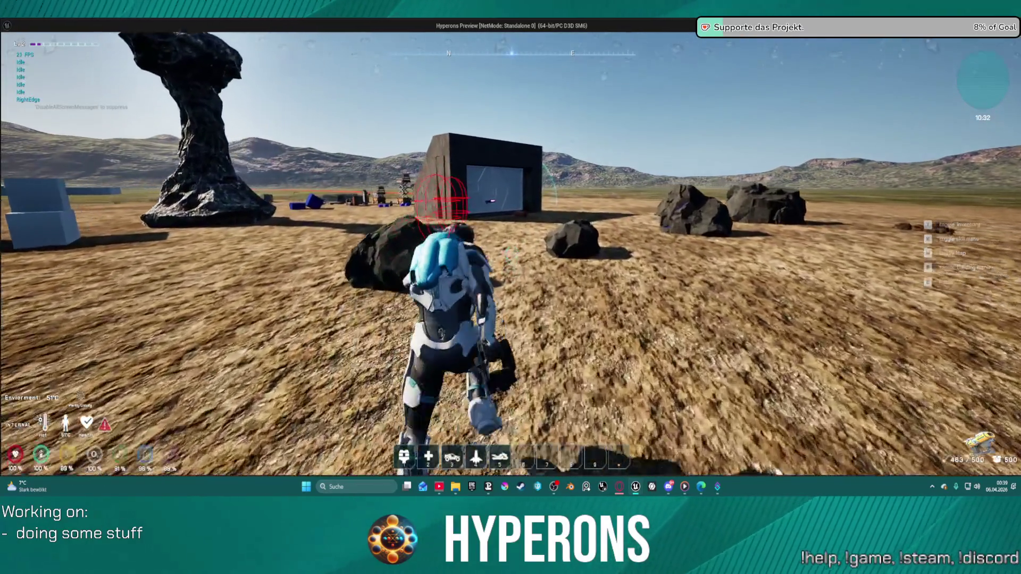
key("w")
key("w")
key("w")
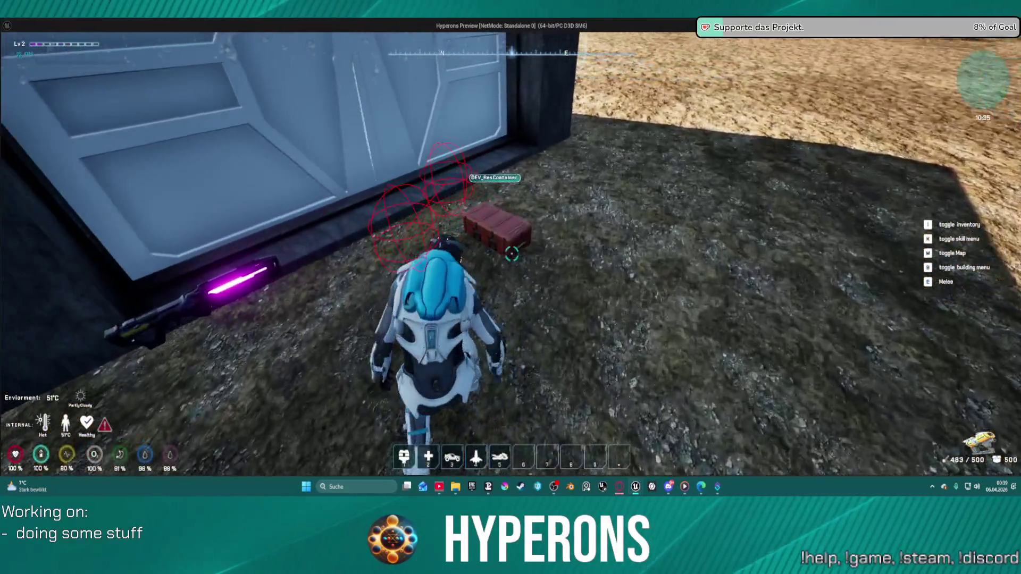
key("w")
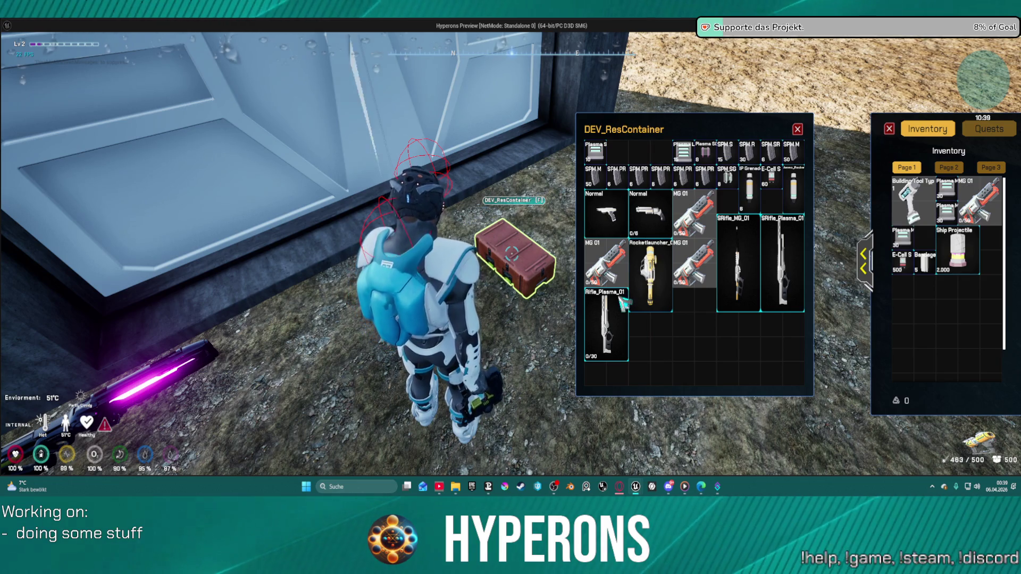
Step: Close the container and inventory panels, reload the rifle and fire it at the dark wall
key("i")
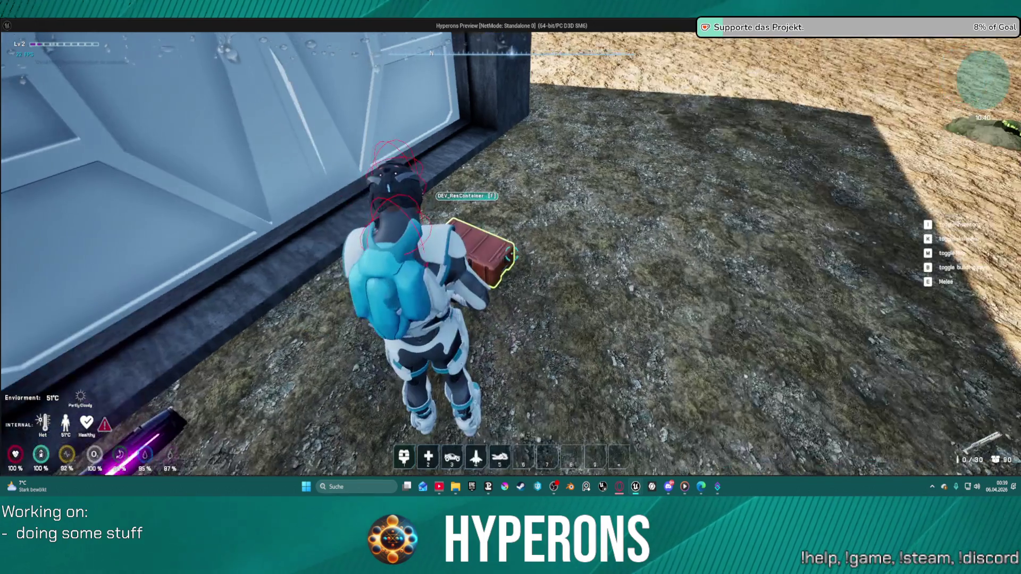
key("r")
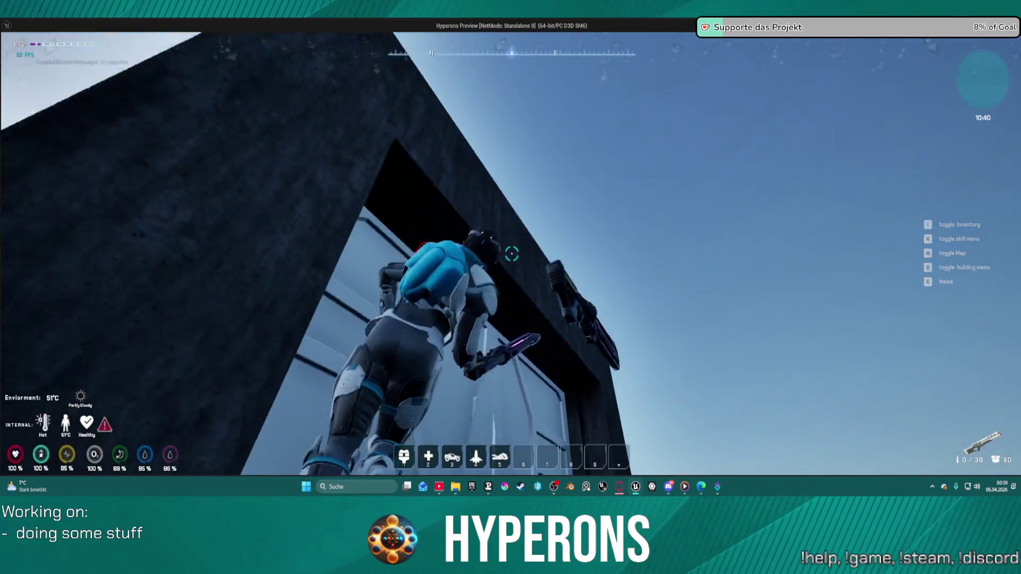
key("w")
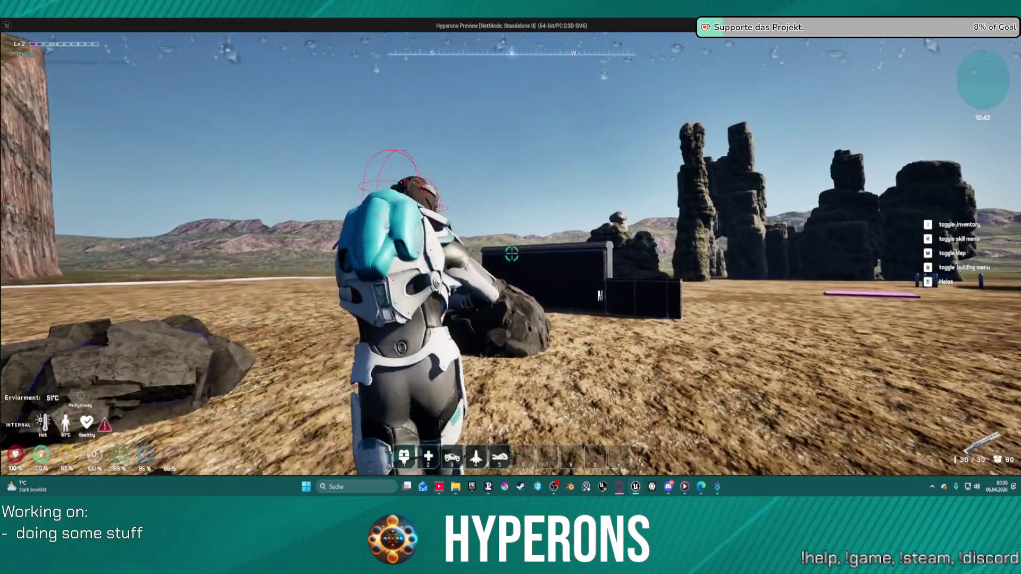
key("w")
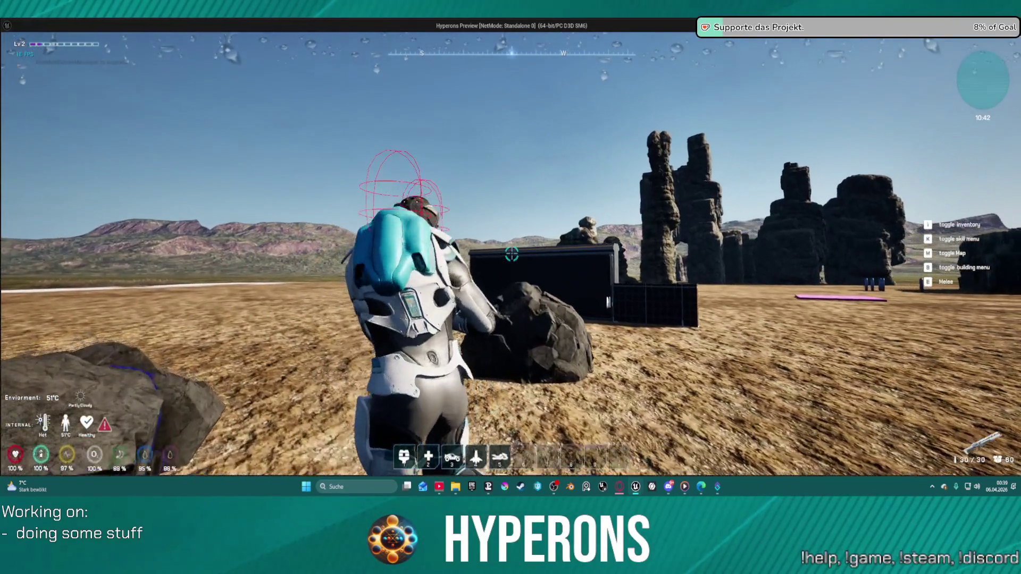
key("w")
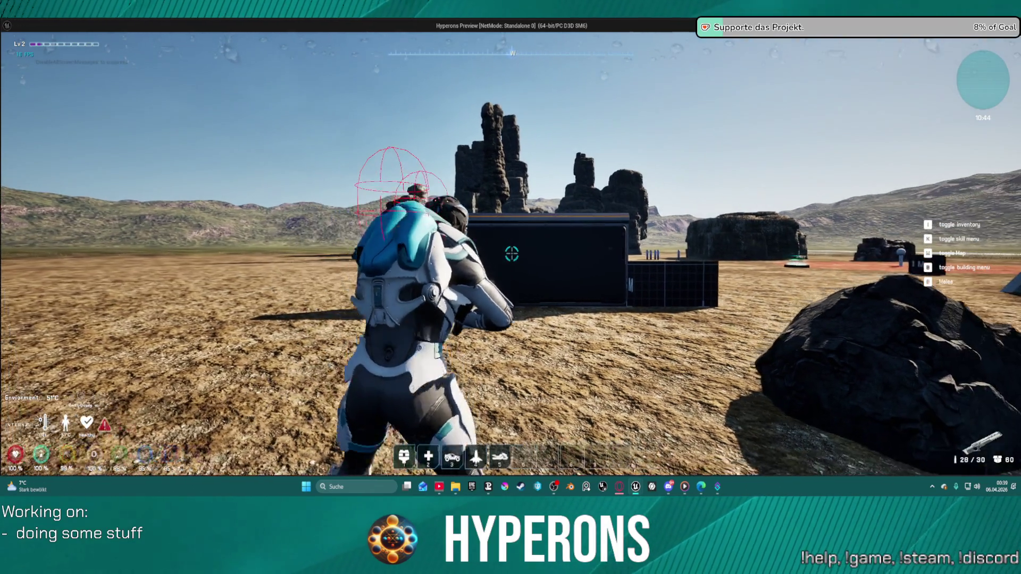
left_click(511, 254)
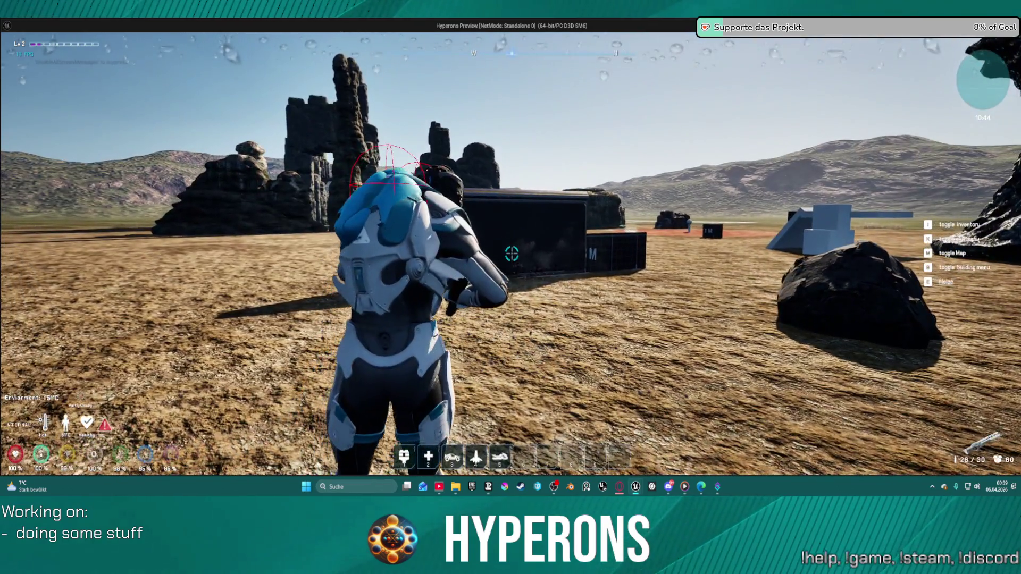
key("w")
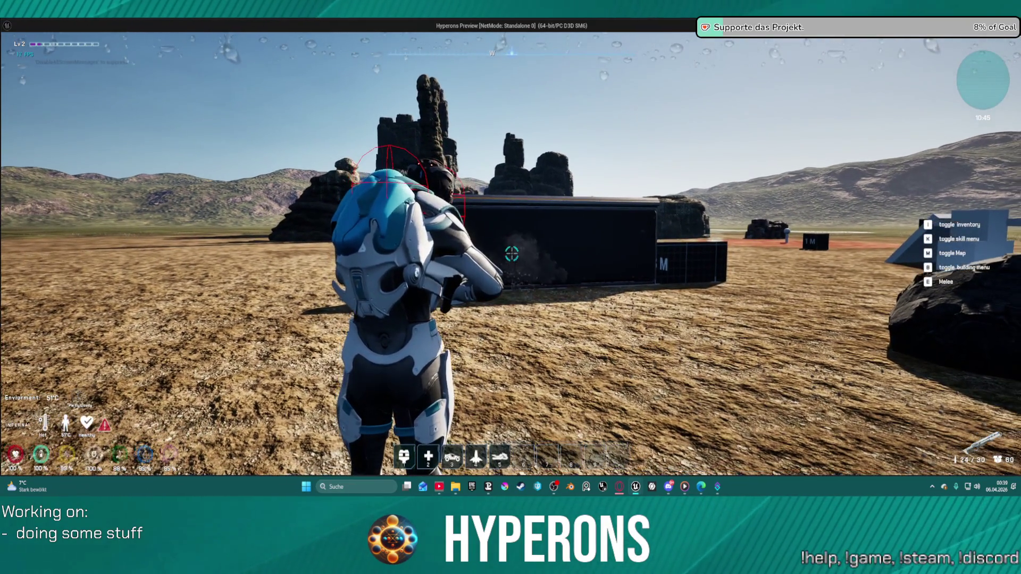
key("w")
key("s")
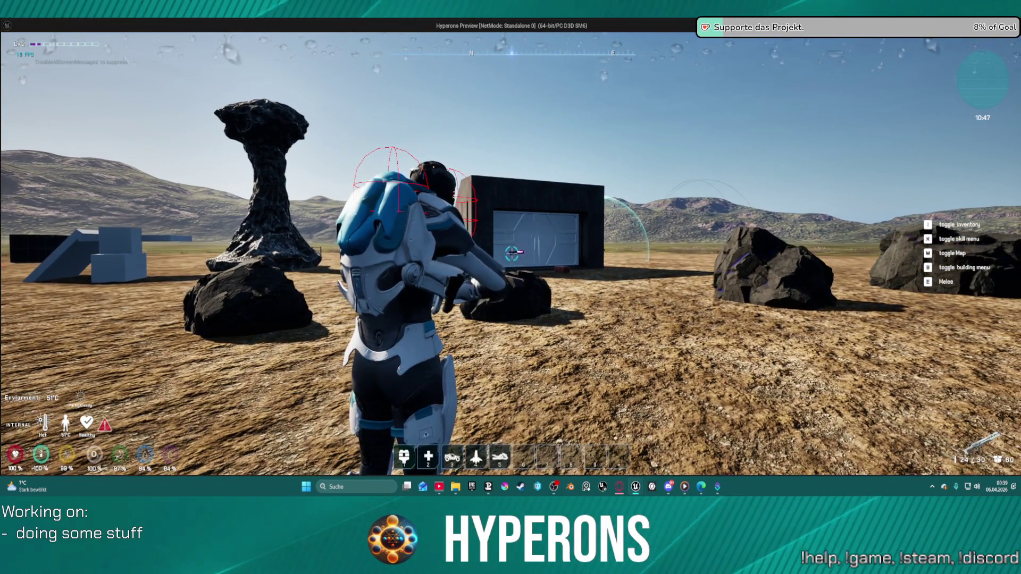
left_click(511, 254)
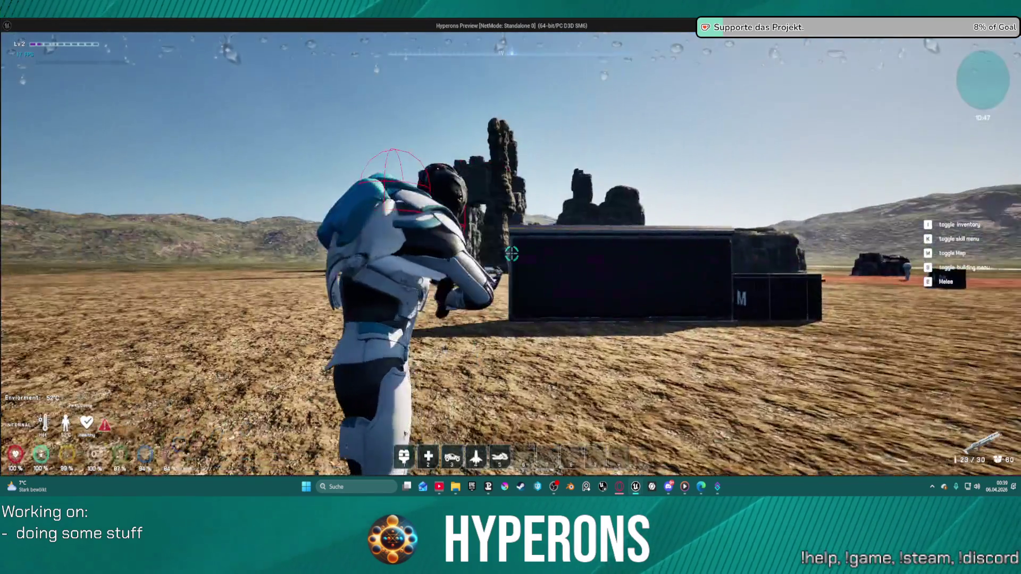
left_click(511, 253)
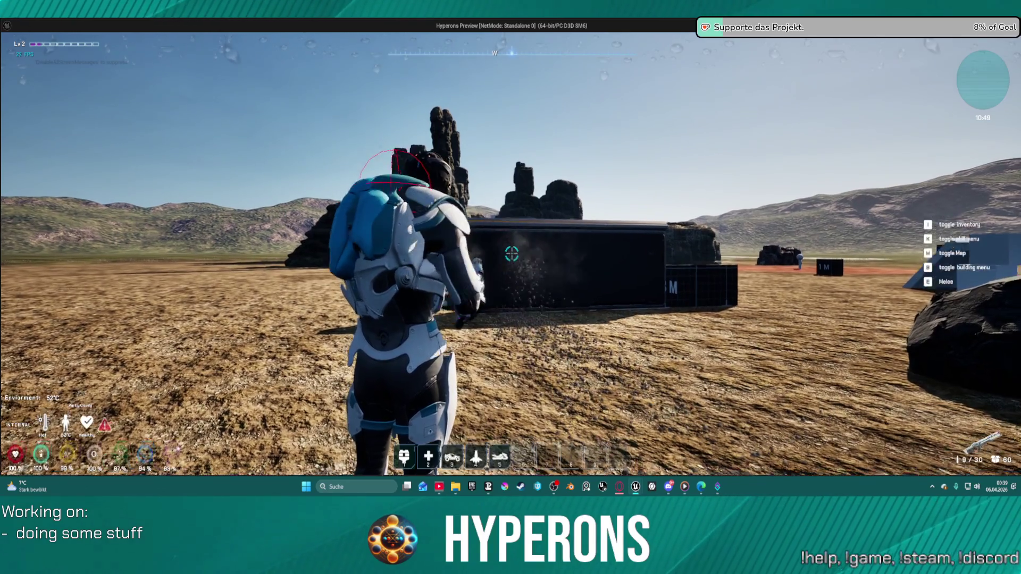
Step: Fire while running along the wall, reload, then fire bursts while backing away
left_click(511, 254)
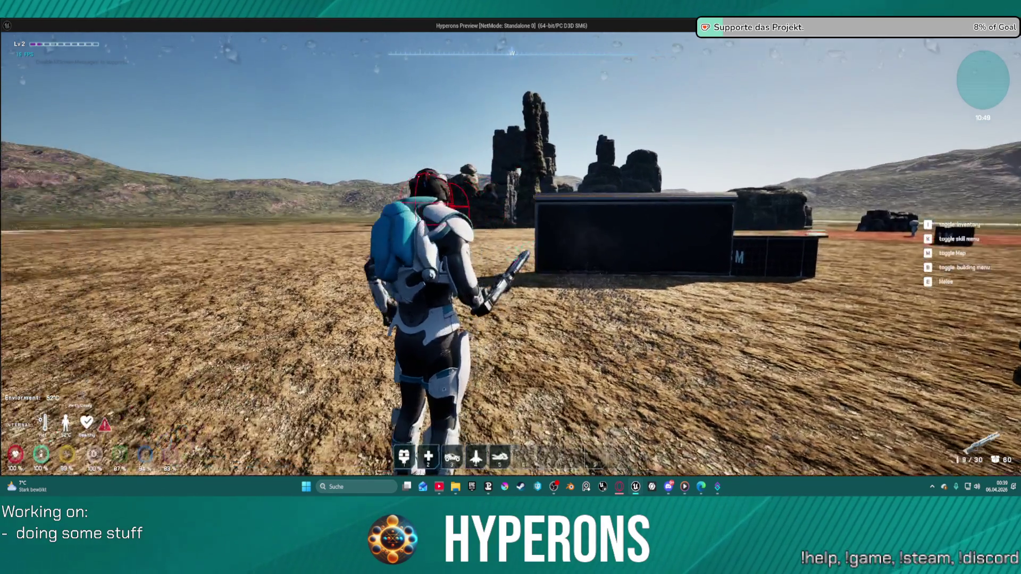
left_click(511, 254)
key("r")
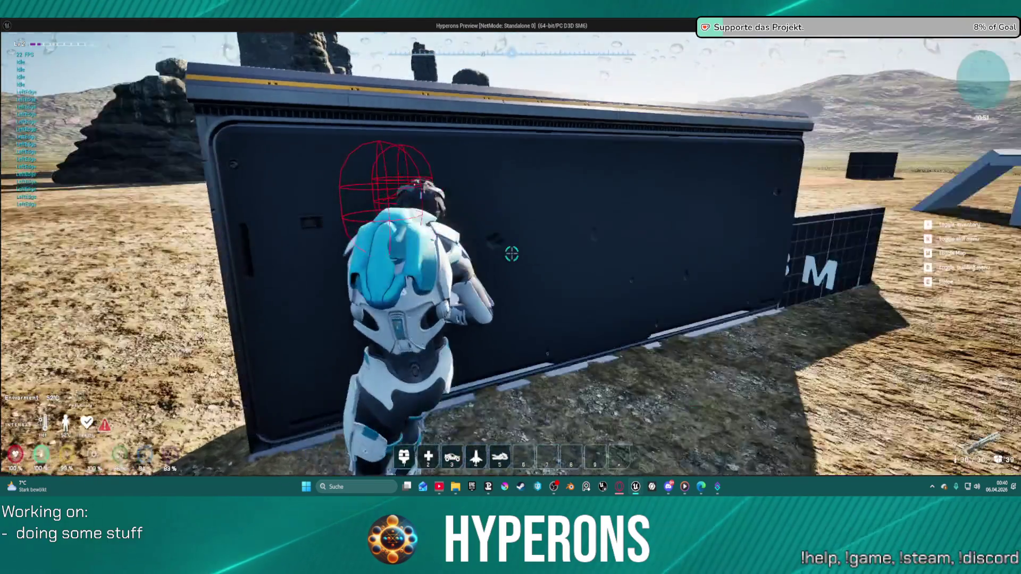
left_click(512, 253)
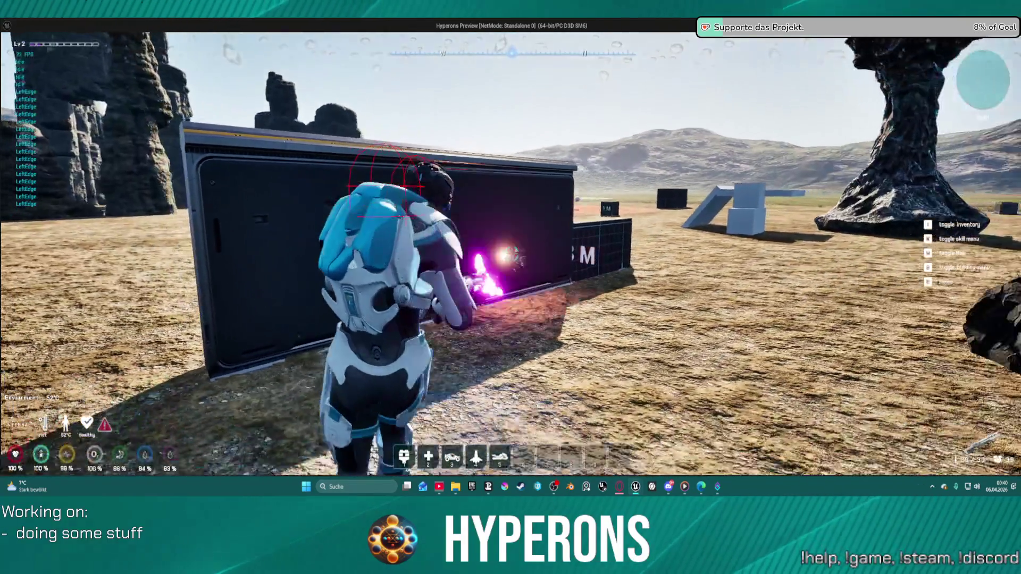
left_click(511, 253)
left_click(511, 254)
left_click(511, 254)
left_click(511, 254)
left_click(511, 253)
left_click(512, 254)
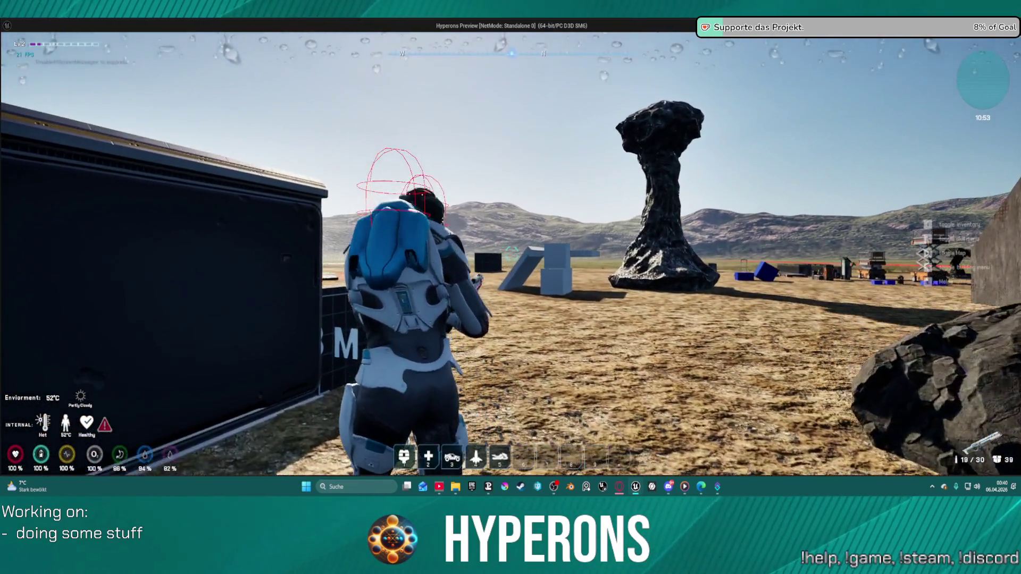
Step: Fire repeated bursts at the rock formations, rock pillars and rock block
left_click(511, 254)
left_click(511, 253)
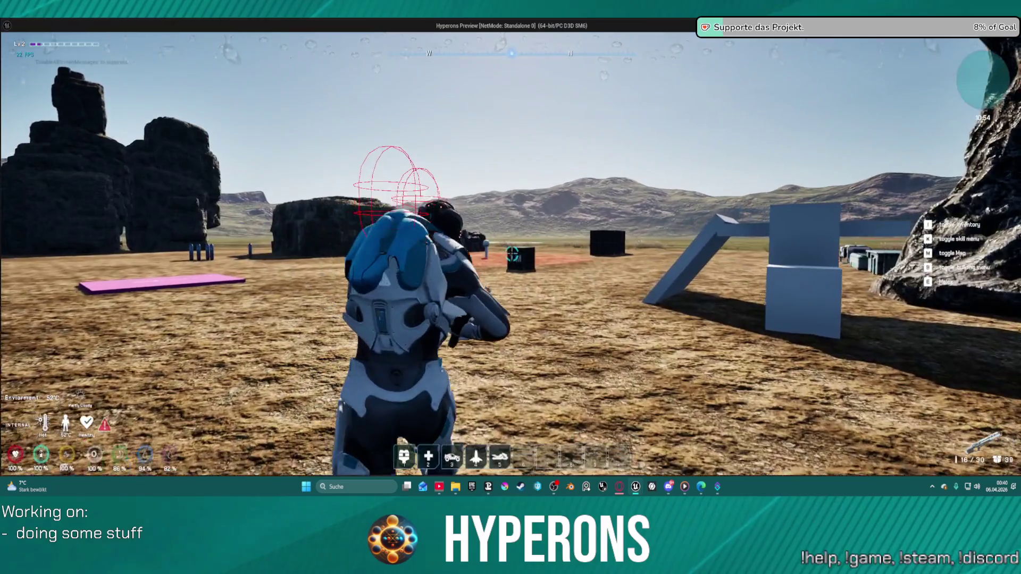
left_click(512, 253)
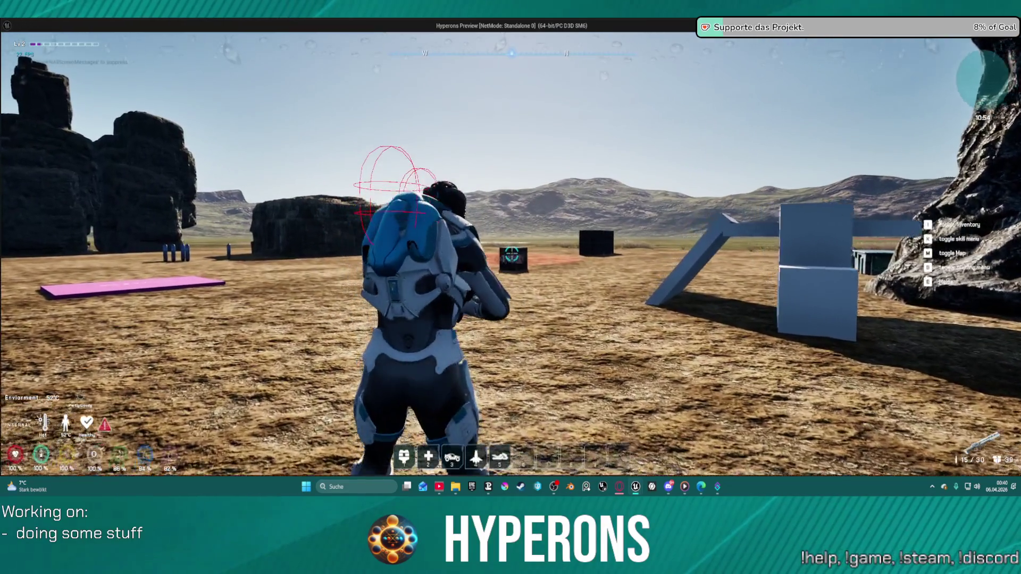
left_click(511, 253)
left_click(512, 253)
left_click(512, 253)
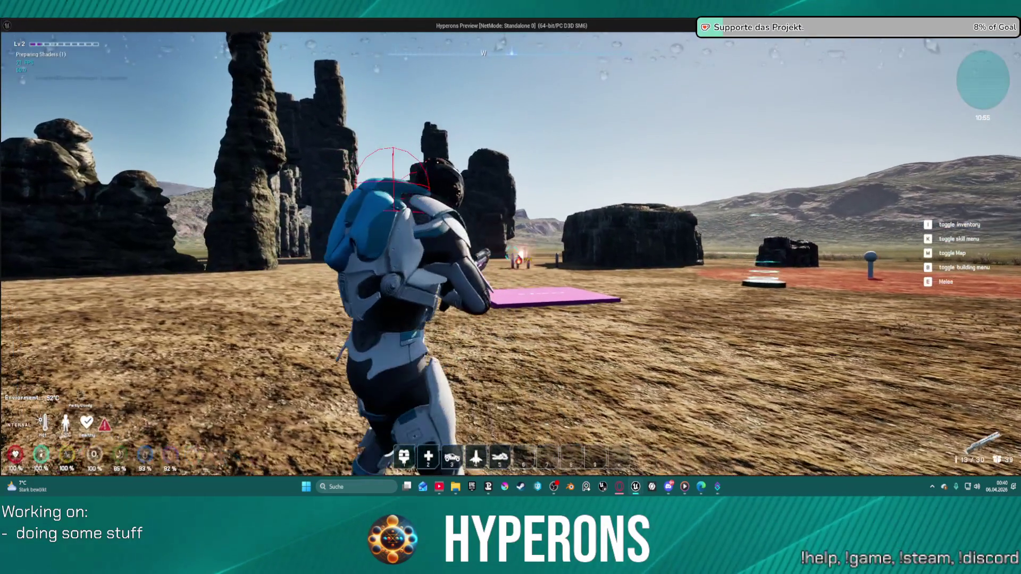
left_click(511, 254)
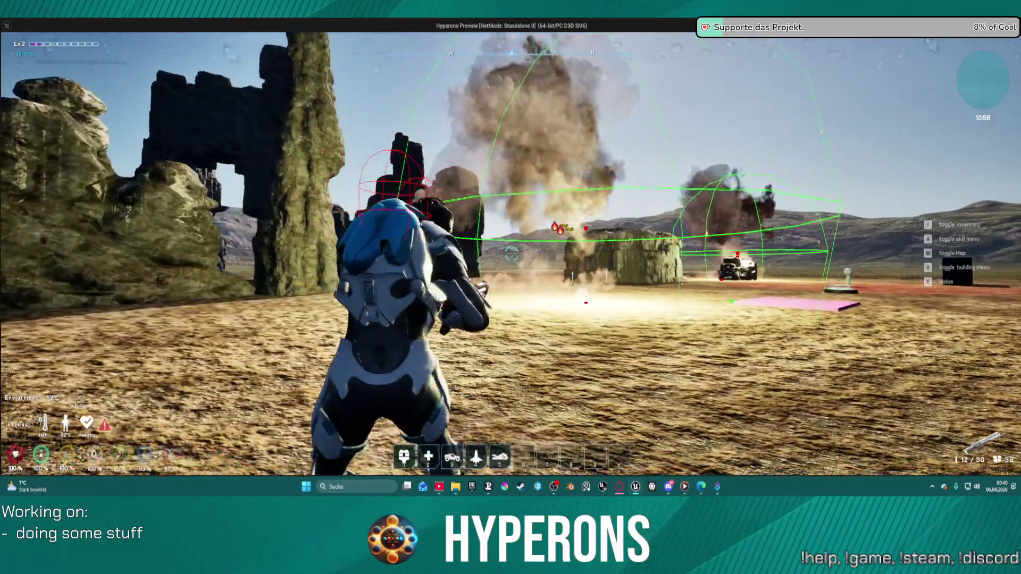
left_click(511, 254)
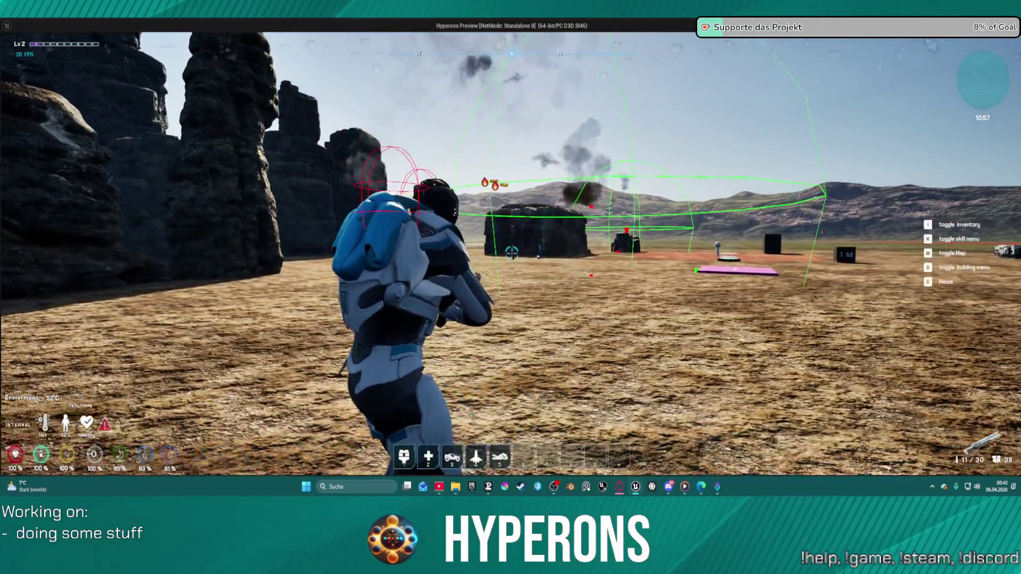
left_click(511, 253)
left_click(512, 253)
left_click(512, 253)
left_click(511, 254)
left_click(512, 254)
left_click(511, 254)
left_click(512, 253)
left_click(511, 254)
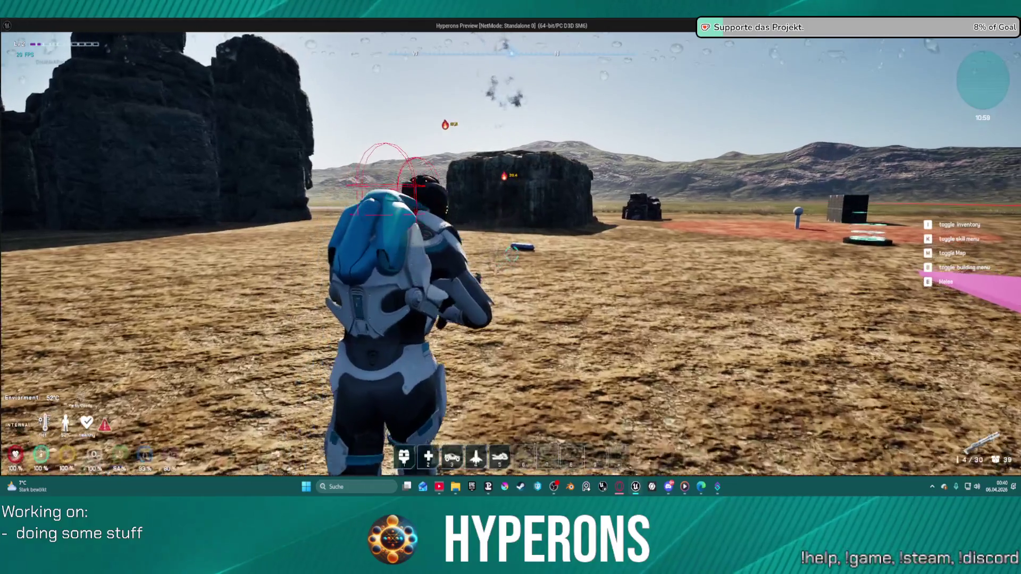
left_click(511, 253)
Step: Jump onto the high rock, reload mid-air, fire toward the plain, then stop the preview
key("space")
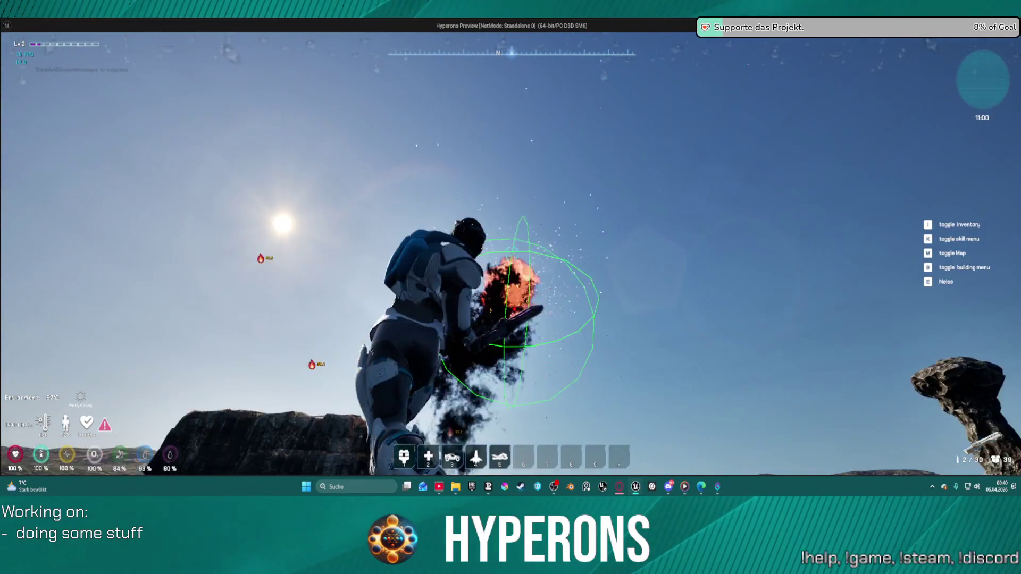
key("r")
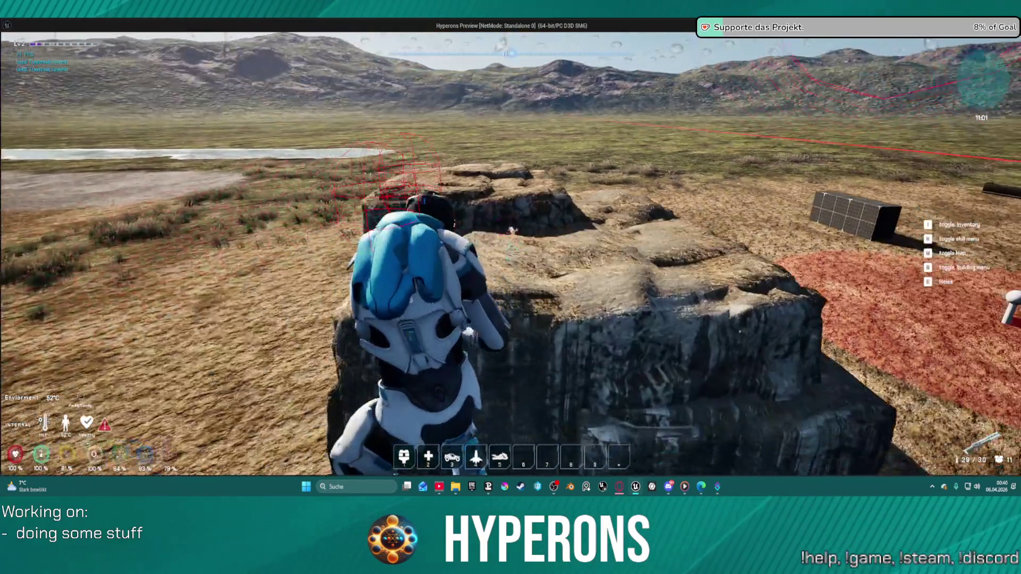
left_click(511, 253)
left_click(511, 253)
left_click(512, 254)
left_click(511, 253)
left_click(511, 253)
left_click(511, 254)
left_click(512, 254)
key("Escape")
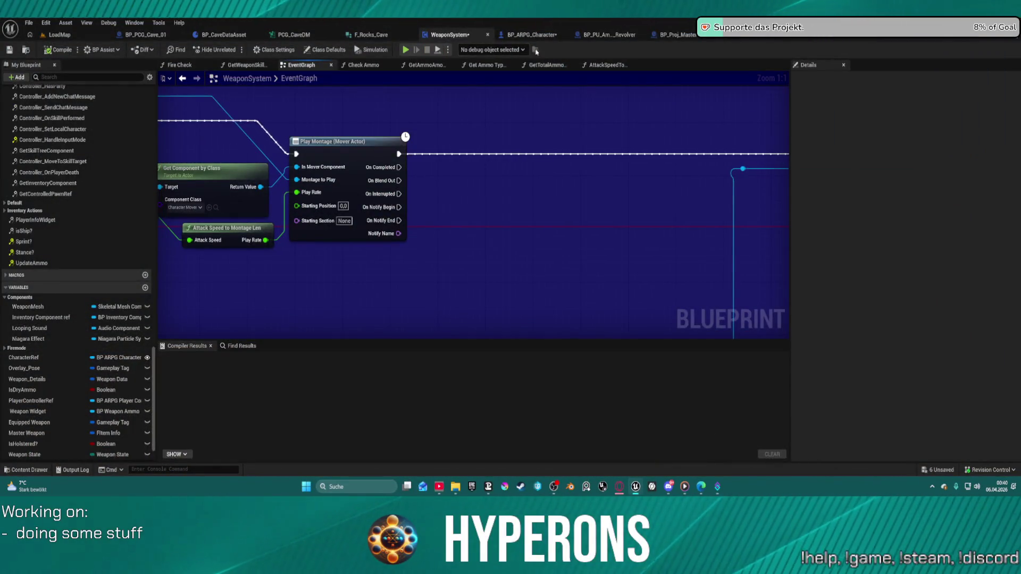
Step: In the skills data asset, expand and collapse skill entries Index [16] and [17]
left_click(829, 37)
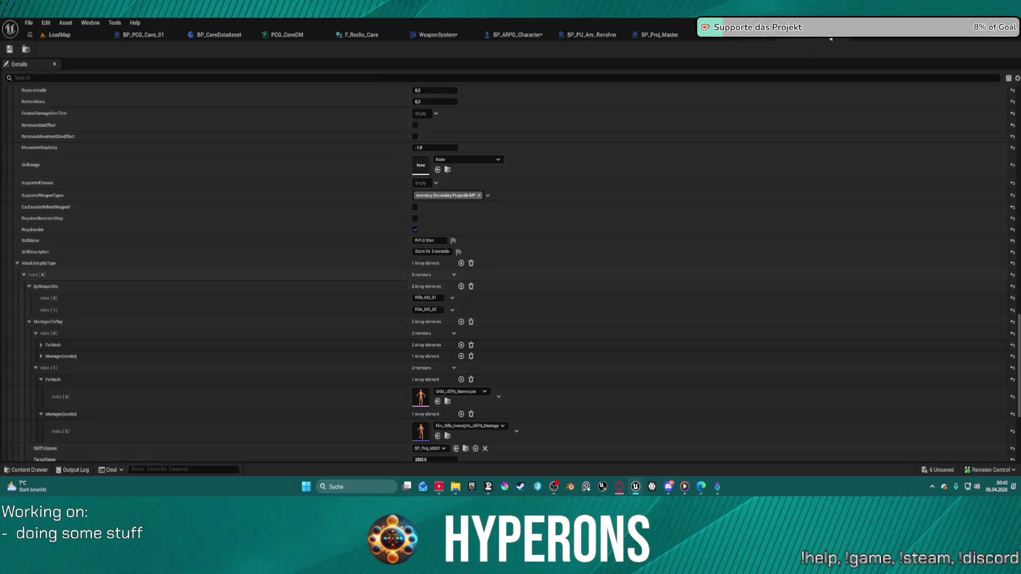
scroll(303, 363, "down", 1)
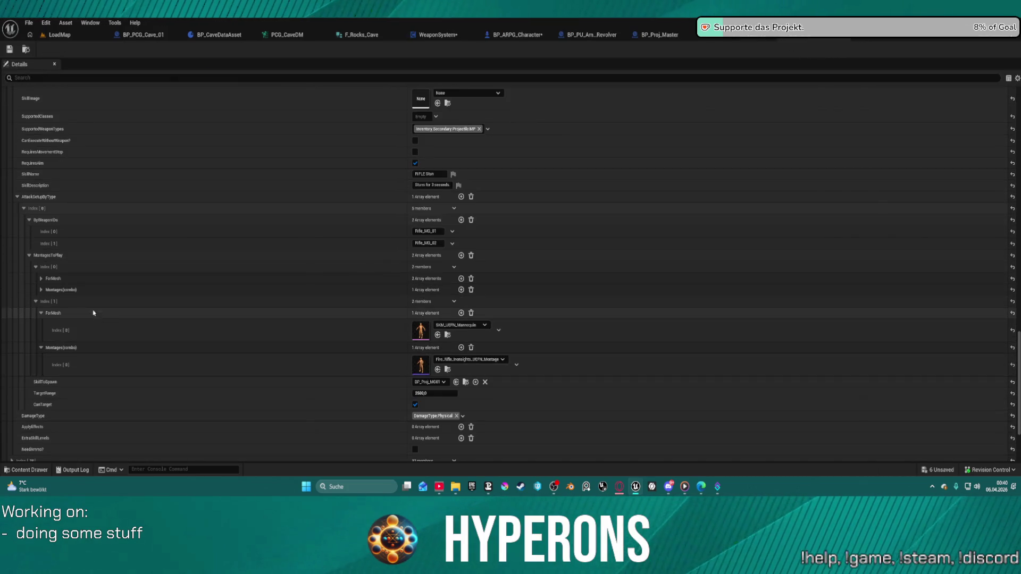
scroll(89, 340, "down", 4)
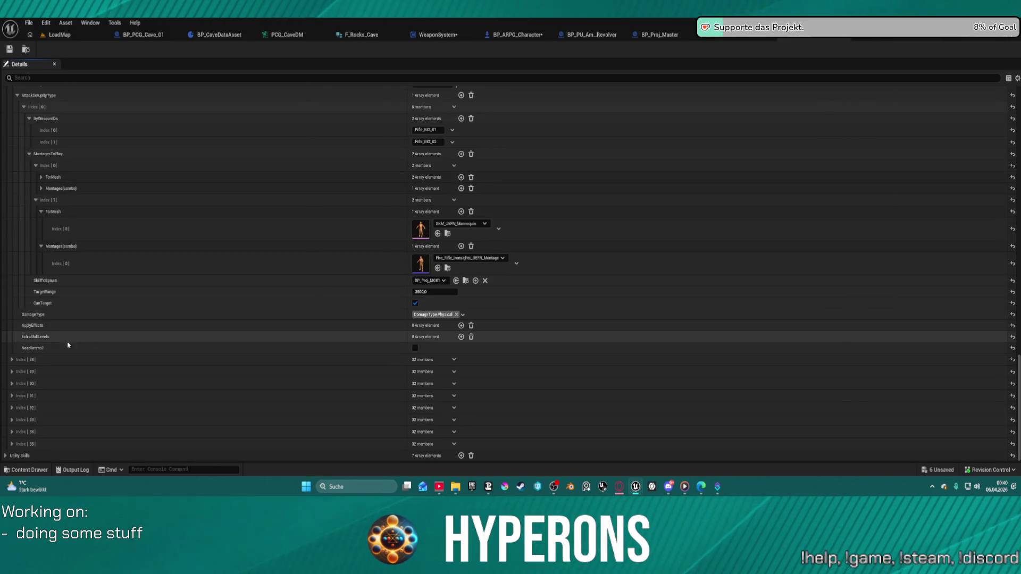
scroll(75, 365, "up", 12)
scroll(142, 241, "up", 20)
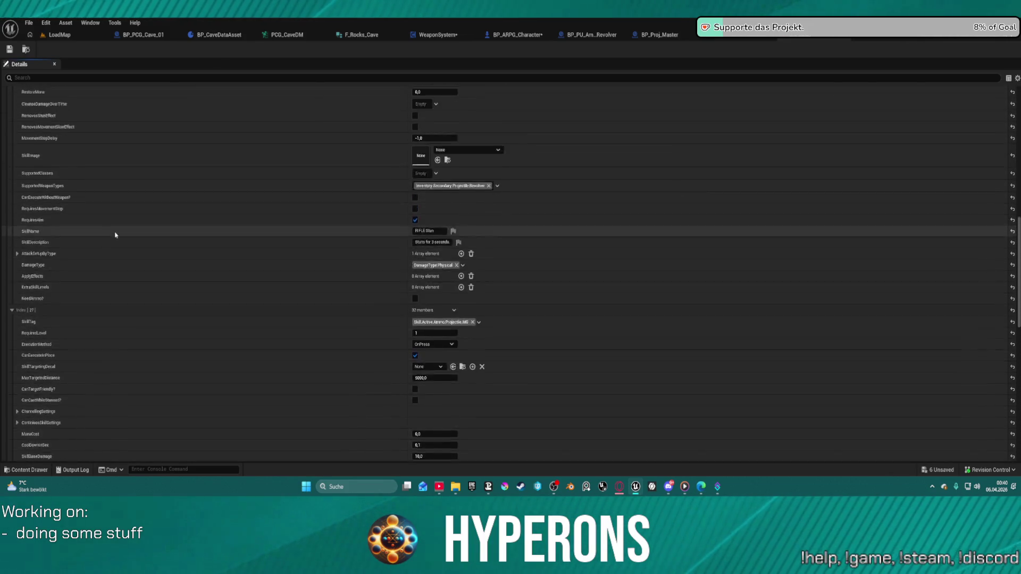
scroll(146, 246, "up", 1)
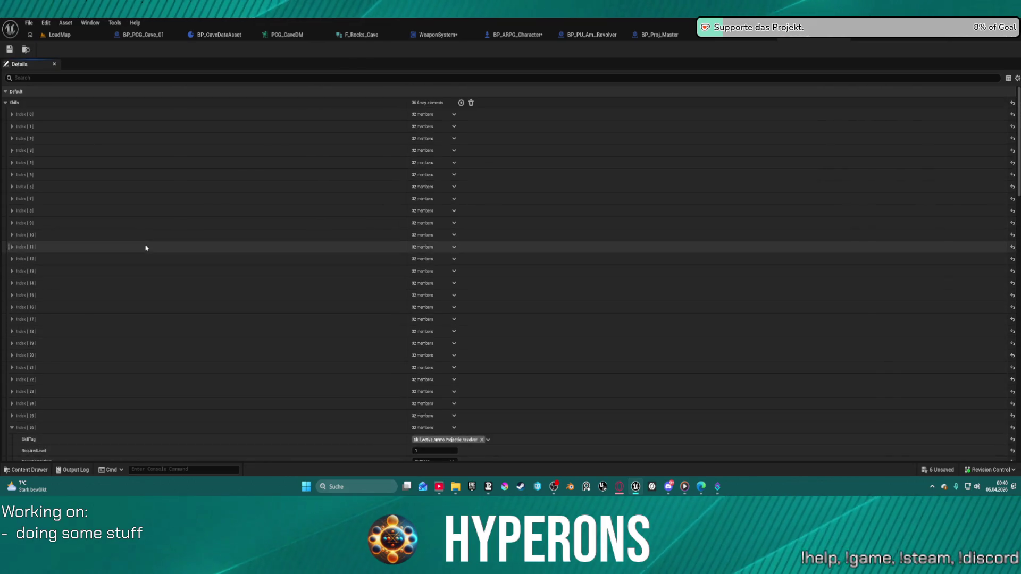
left_click(12, 307)
left_click(12, 308)
scroll(12, 282, "down", 3)
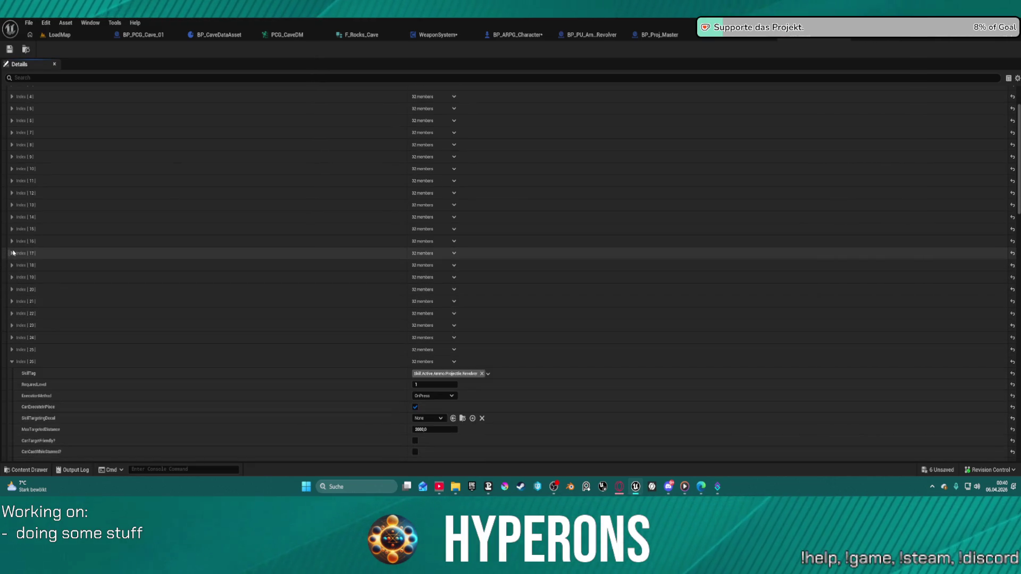
left_click(12, 253)
left_click(11, 240)
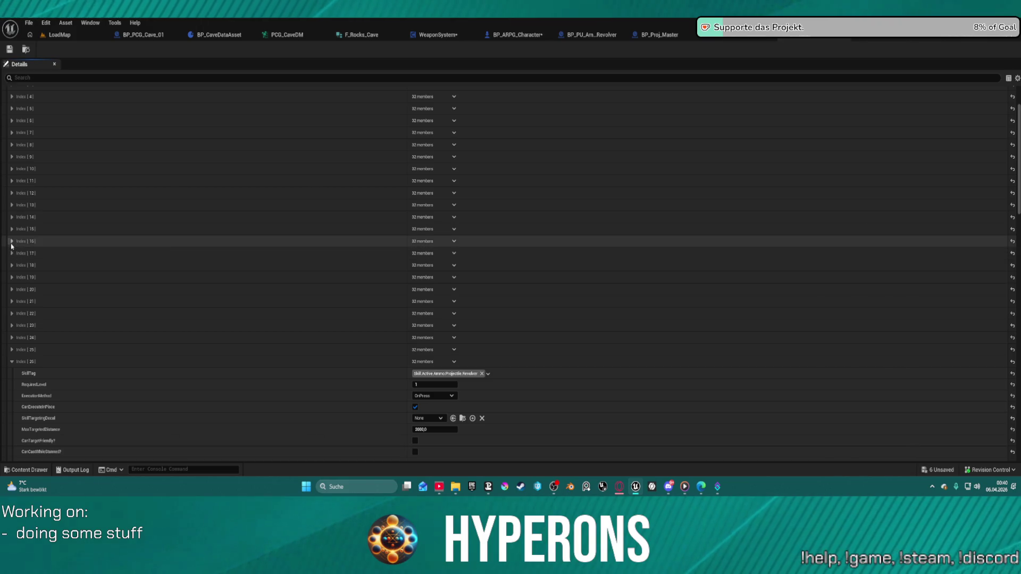
left_click(11, 240)
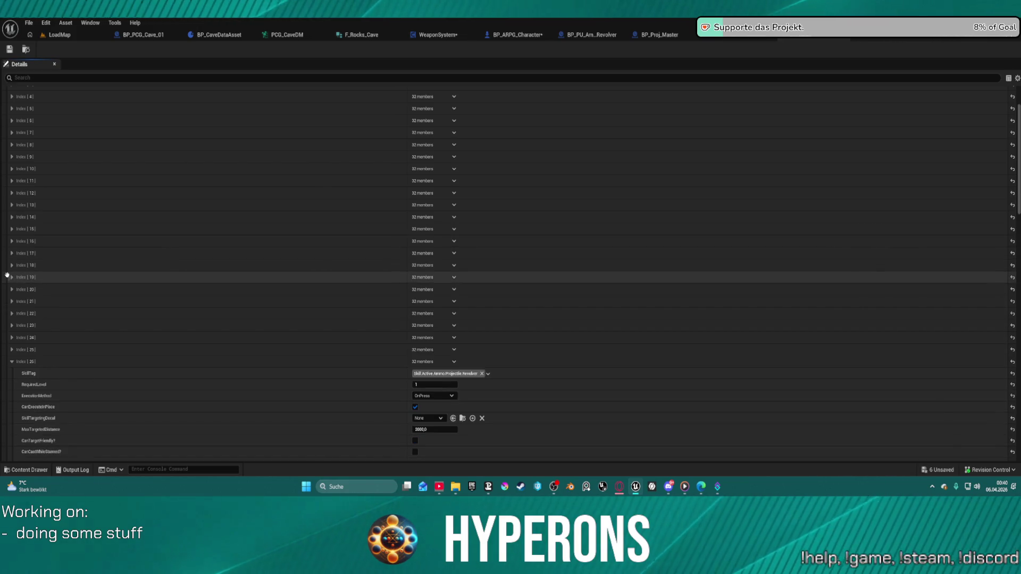
Step: Peek at the Plasma Shotgun, Plasma SniperRifle, Laser Pistol, Index [22]–[29] and throwable explosive entries
left_click(11, 277)
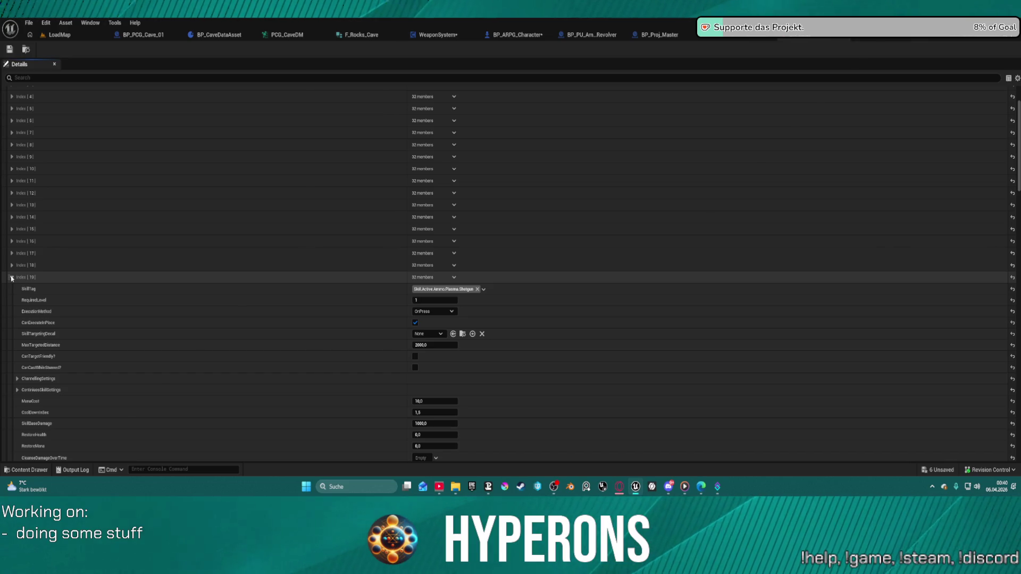
left_click(12, 278)
left_click(12, 289)
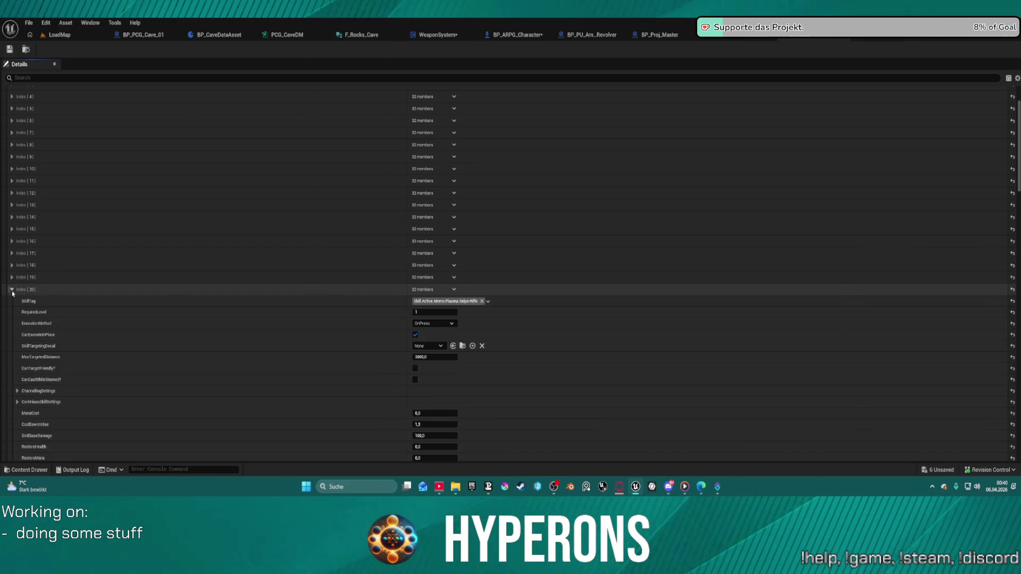
left_click(11, 289)
left_click(12, 301)
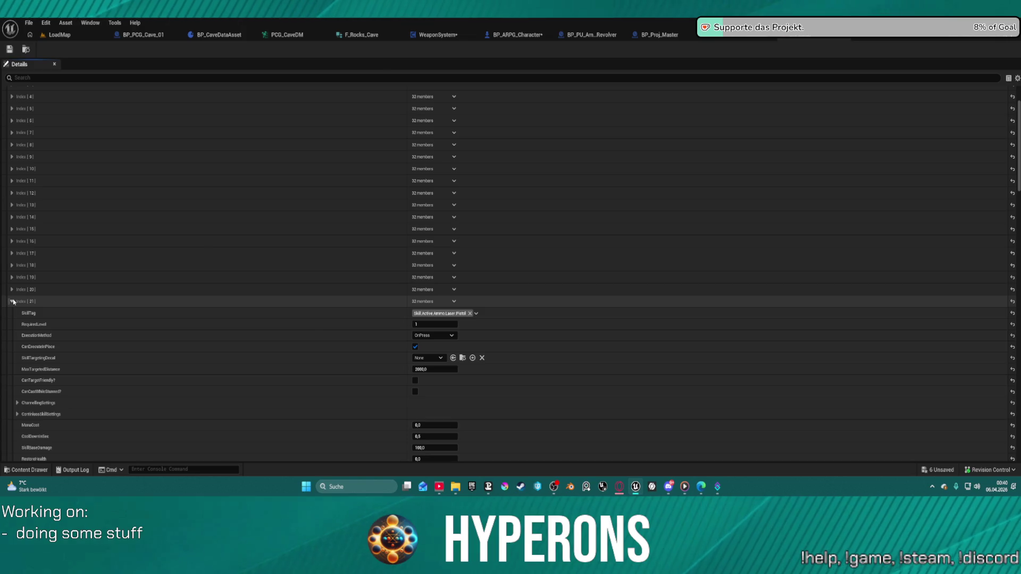
left_click(12, 302)
left_click(12, 313)
left_click(12, 313)
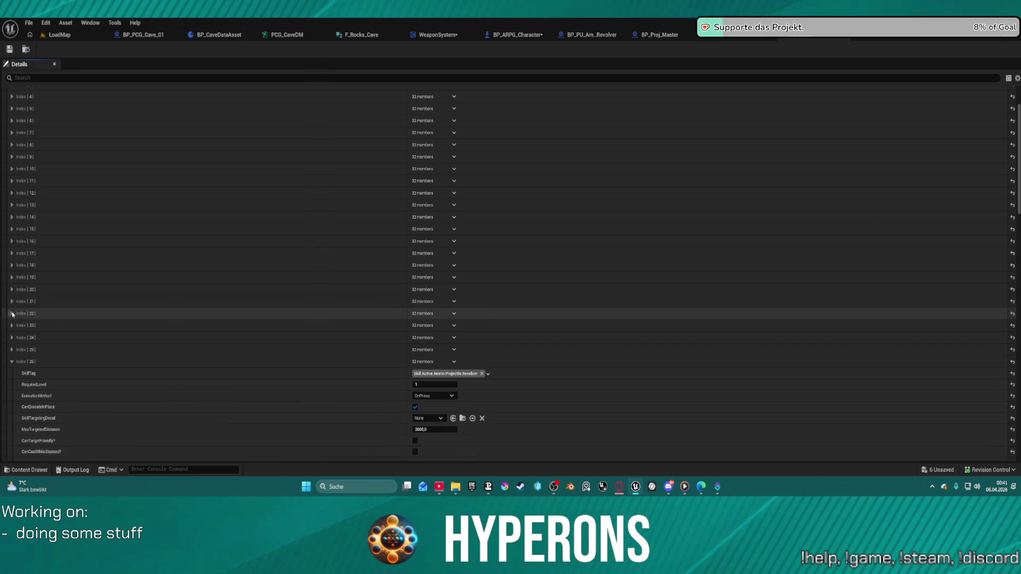
left_click(11, 325)
left_click(11, 325)
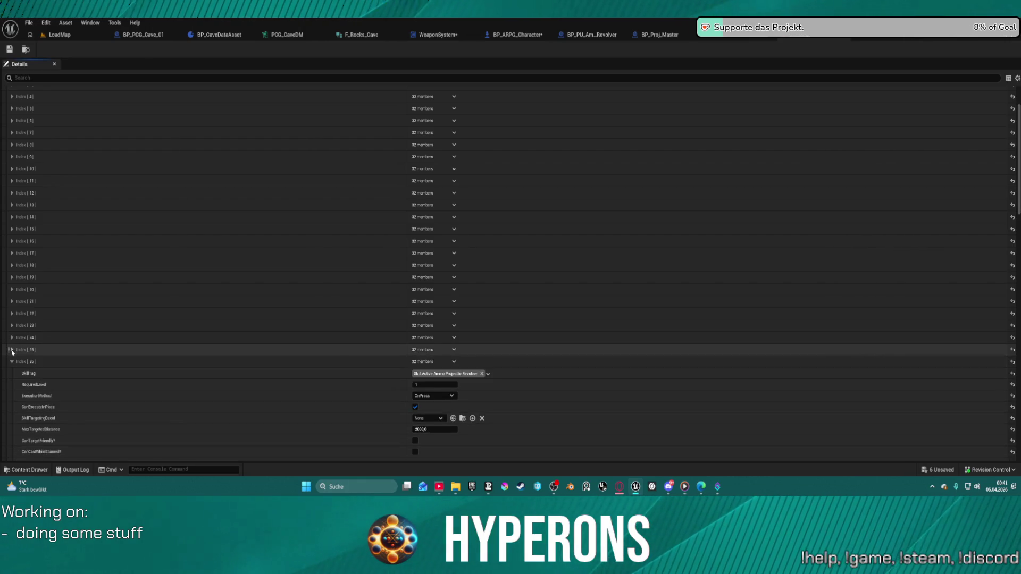
scroll(71, 345, "down", 10)
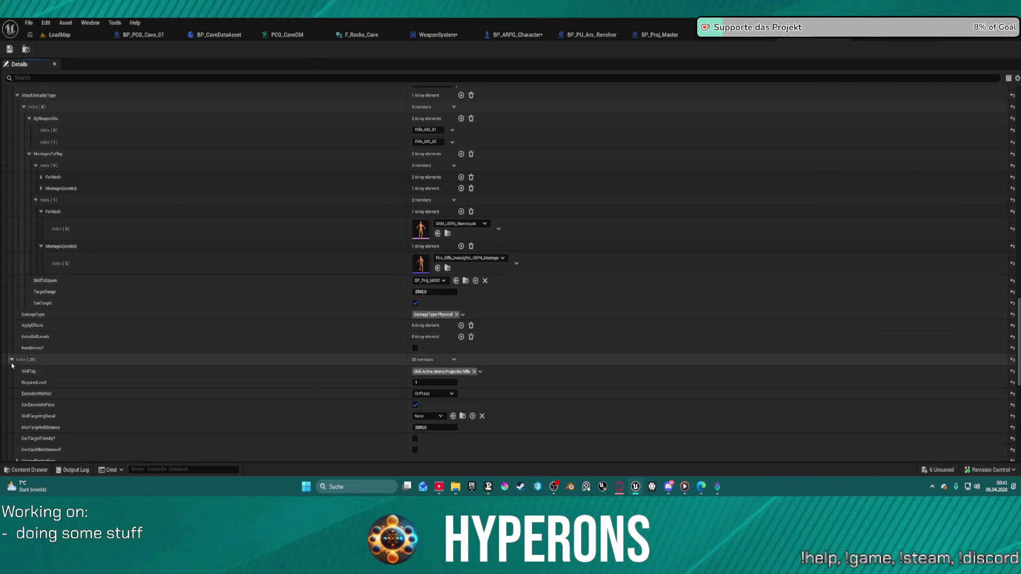
left_click(11, 363)
left_click(11, 372)
left_click(11, 372)
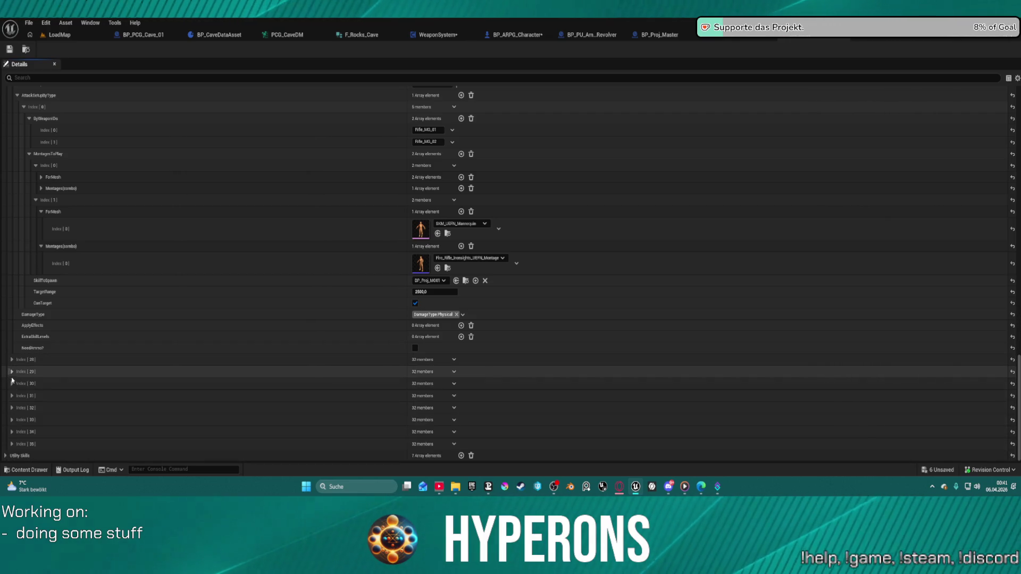
left_click(12, 395)
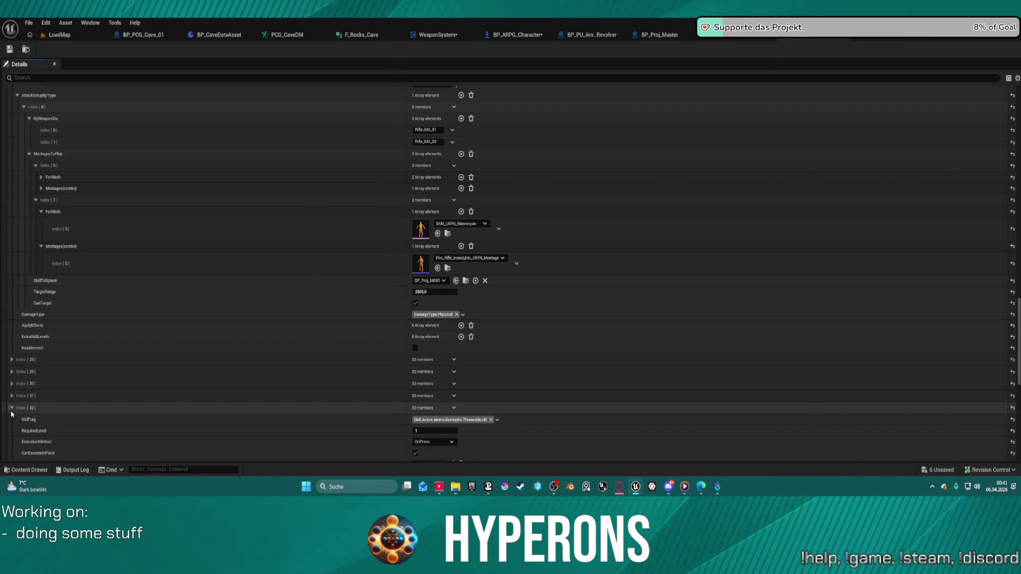
Step: Scroll back up and recheck the Laser Pistol, Plasma SniperRifle and Plasma Shotgun entries
scroll(7, 351, "up", 15)
scroll(1, 290, "up", 2)
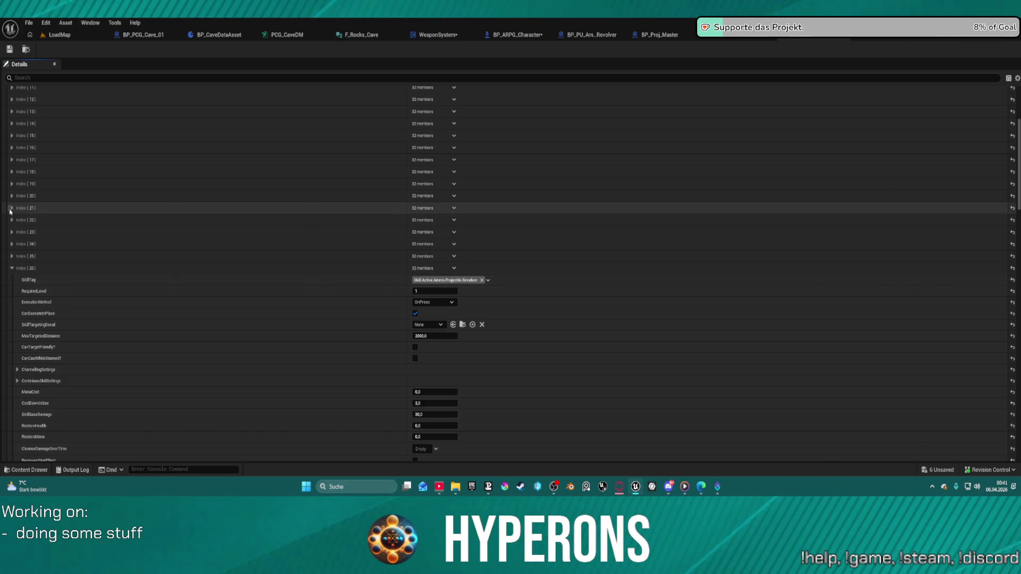
left_click(12, 209)
left_click(11, 209)
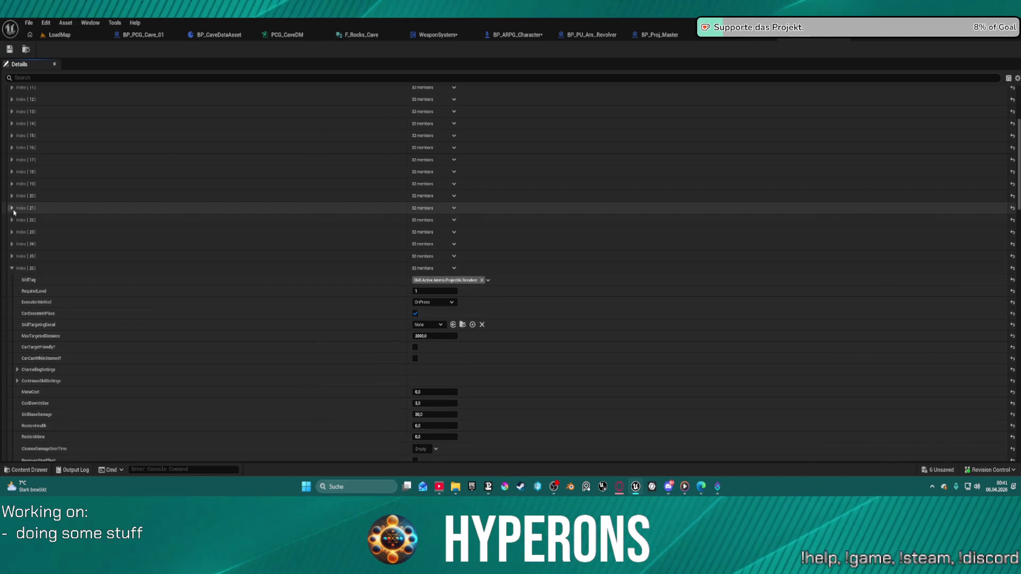
left_click(11, 196)
left_click(11, 196)
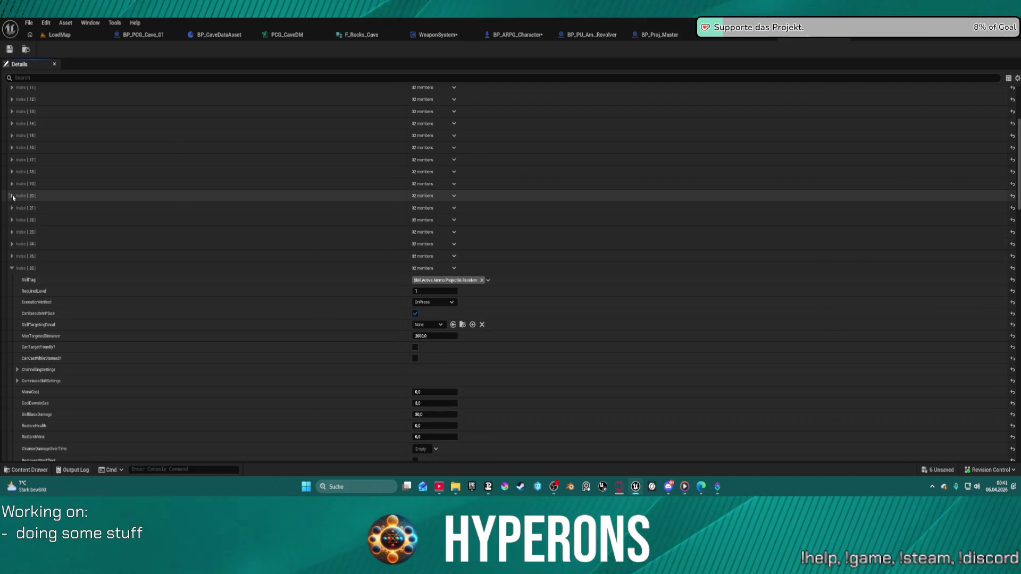
left_click(11, 184)
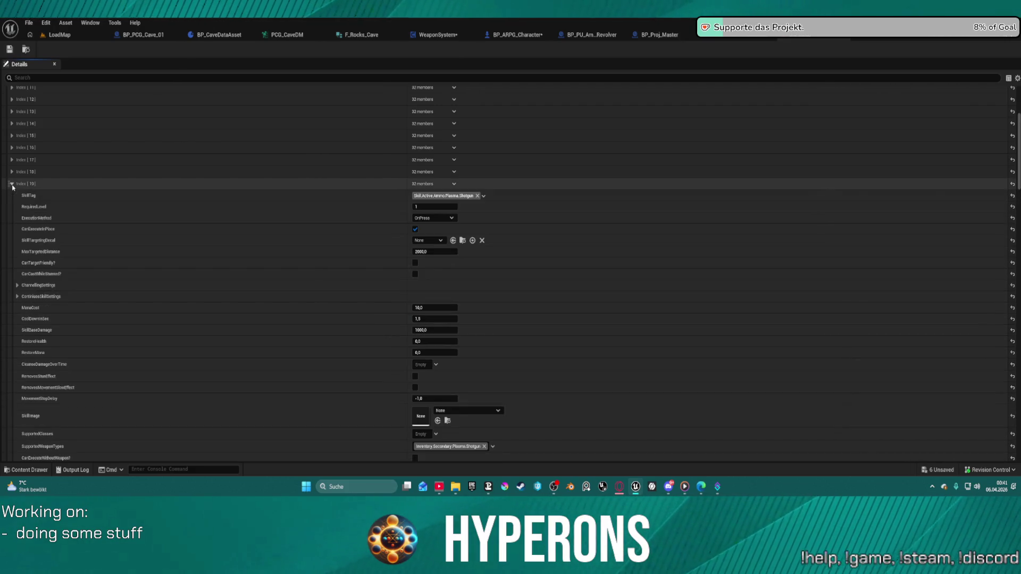
left_click(12, 183)
Step: Expand the Plasma Rifle entry's AttackSetupByType Index [0] to show Rifle_Plasma_01 and its montages
left_click(11, 172)
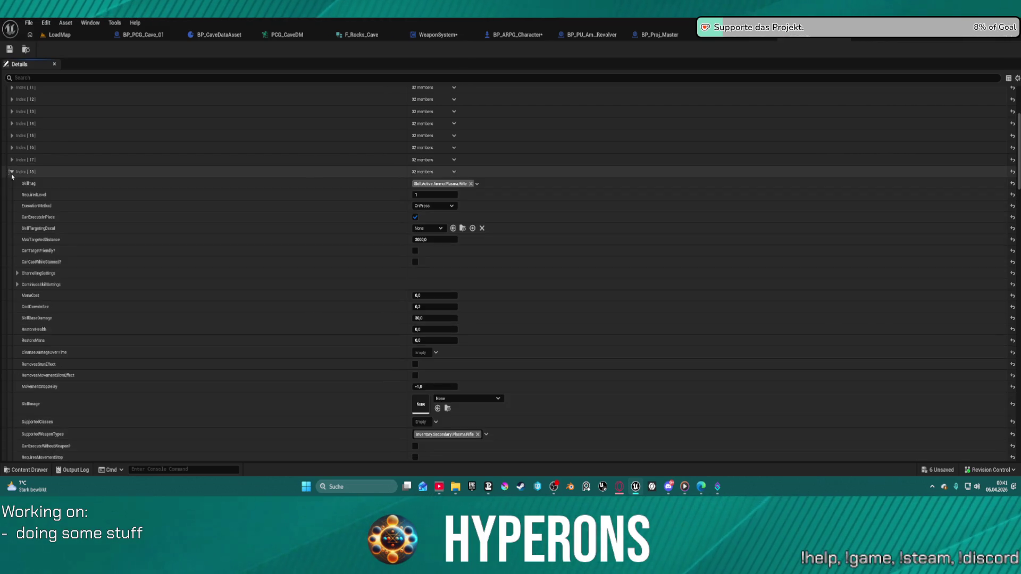
scroll(401, 255, "down", 10)
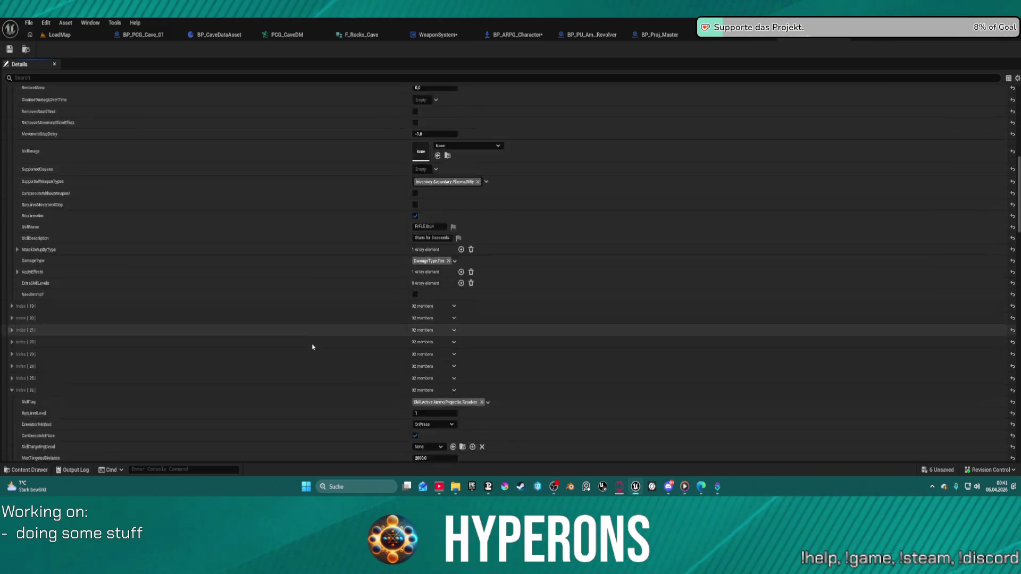
scroll(315, 259, "up", 5)
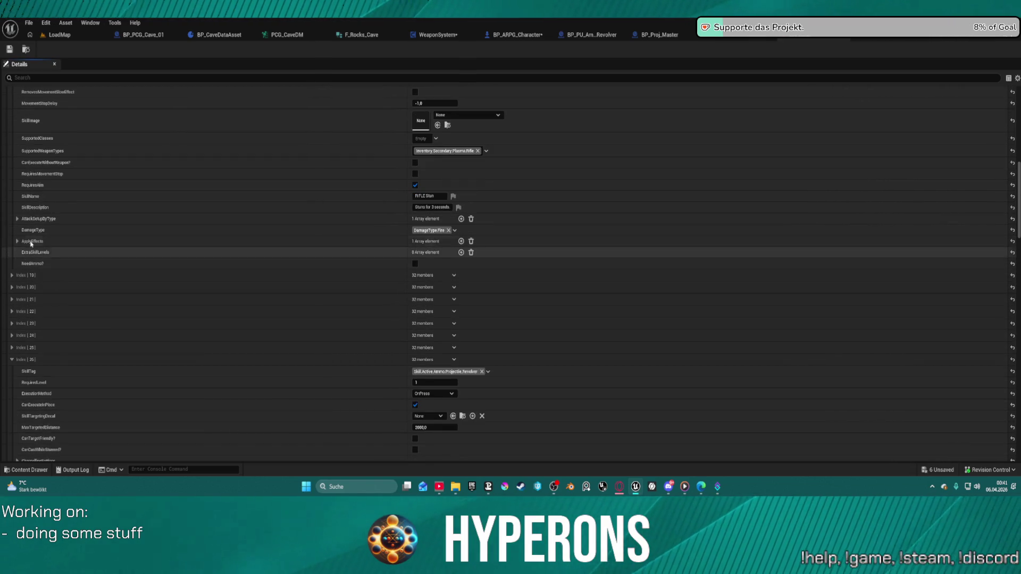
left_click(17, 219)
left_click(24, 231)
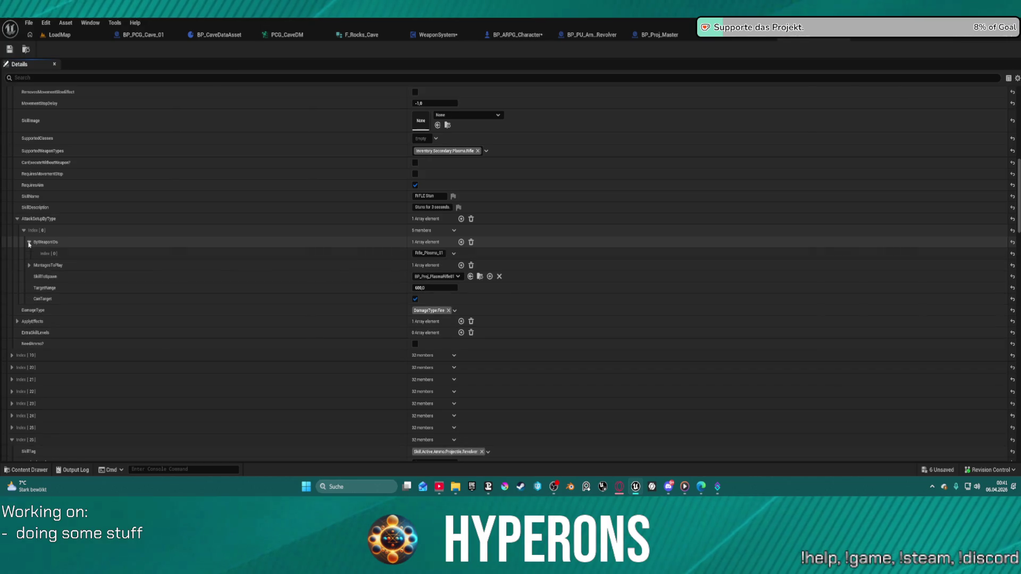
Step: Add a MontagesToPlay entry pairing SKM_UEFN_Mannequin with Fire_Rifle_Ironsights_UEFN_Montage, then save
left_click(29, 242)
left_click(29, 253)
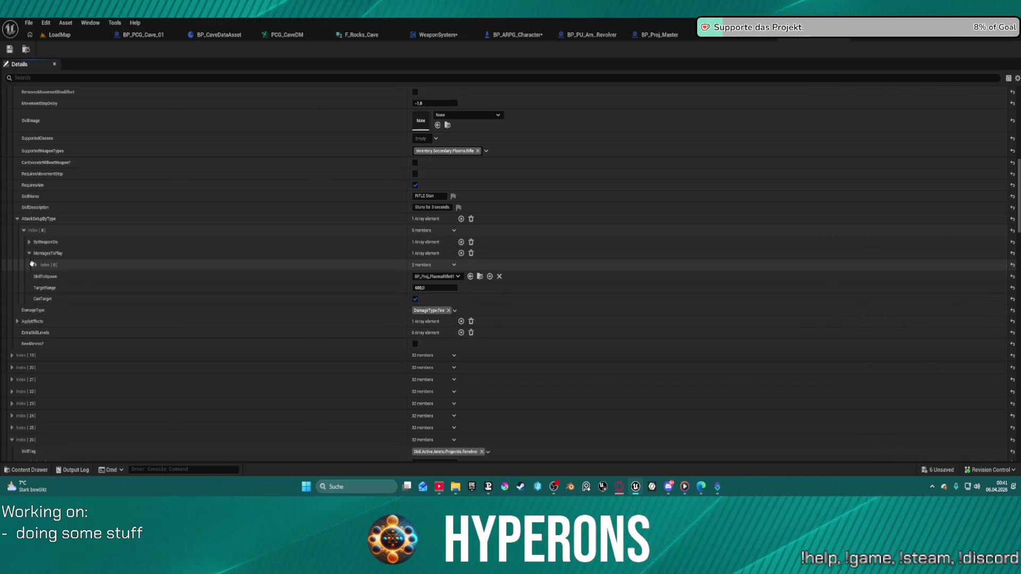
left_click(33, 264)
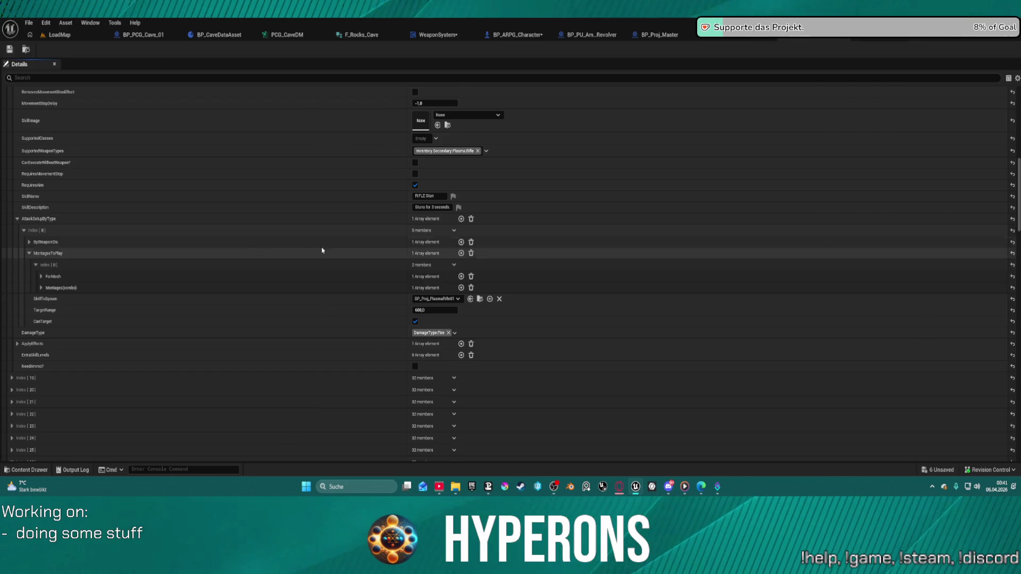
left_click(461, 253)
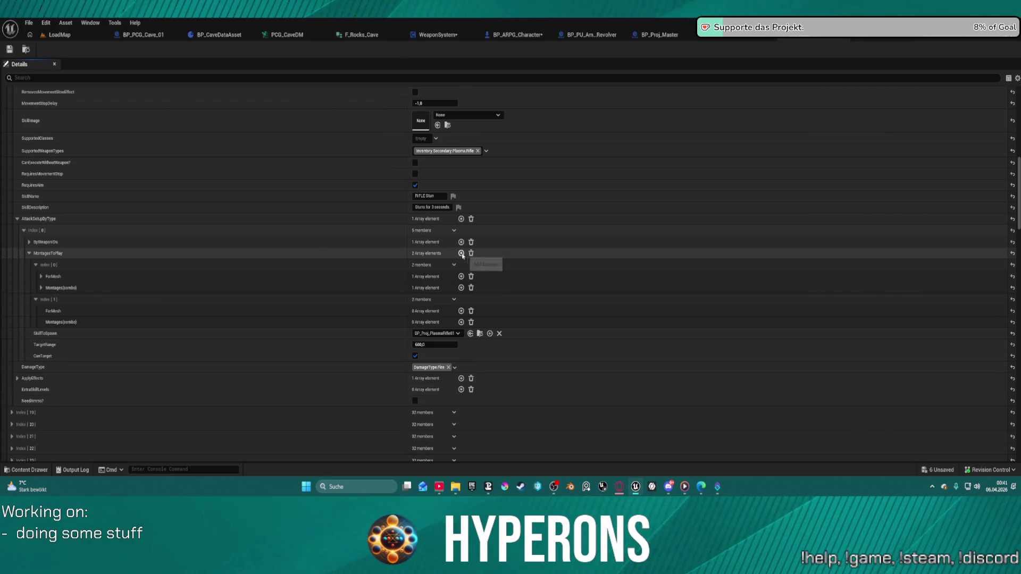
left_click(48, 311, "shift")
left_click(41, 311)
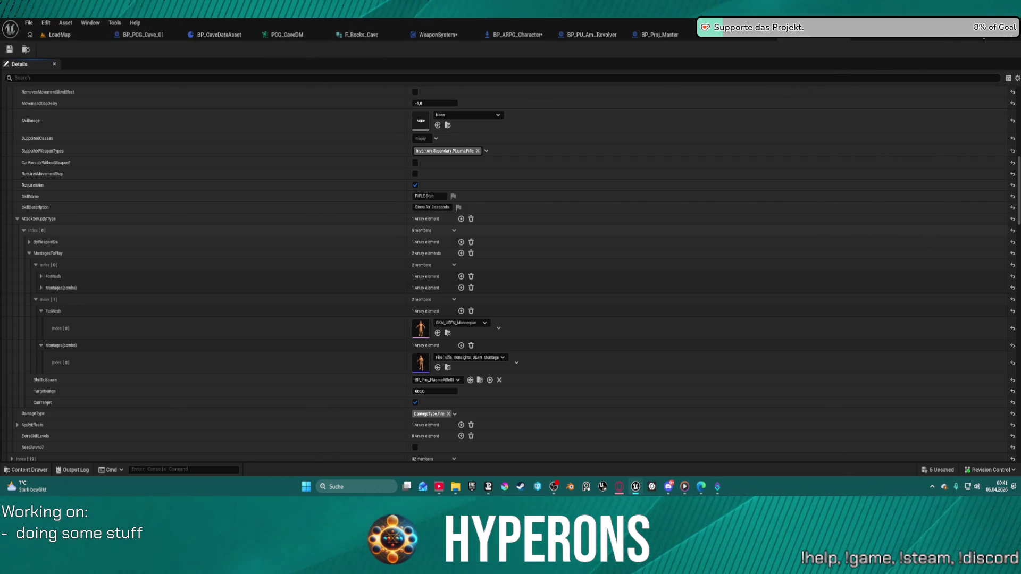
key("ctrl+shift+s")
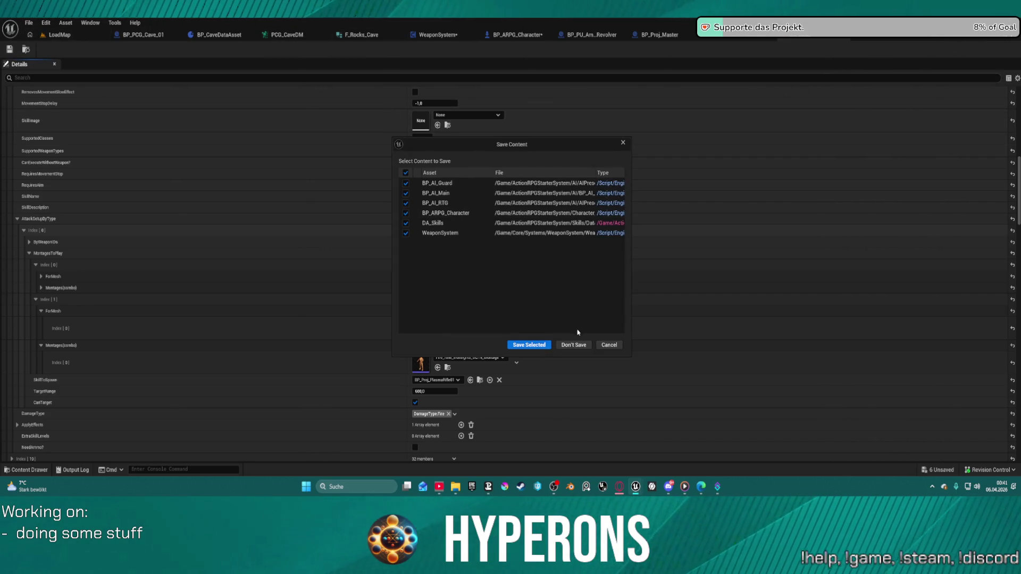
Step: Dismiss the save prompt and start a play session in the LoadMap level
left_click(608, 345)
left_click(61, 35)
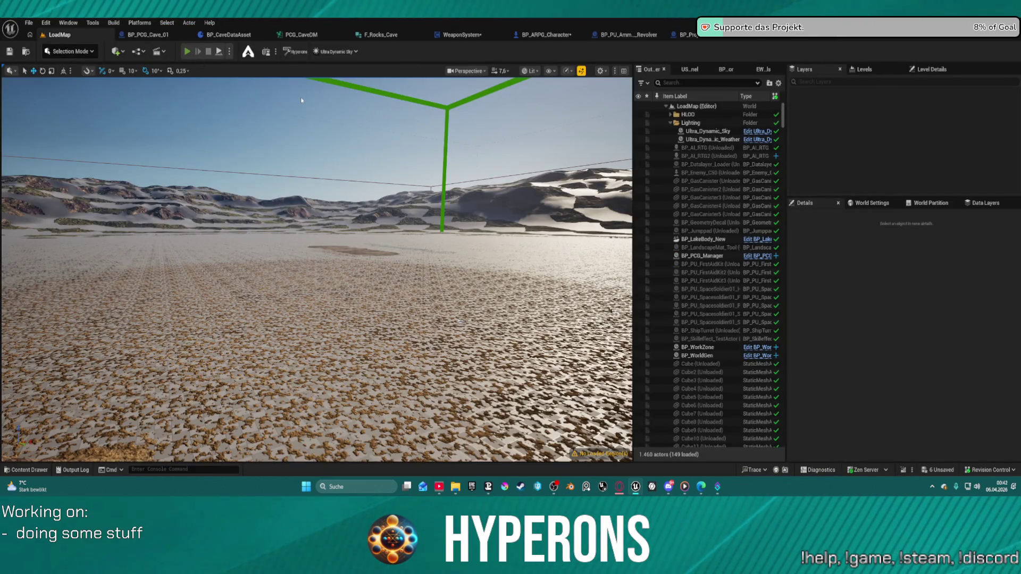
key("alt+p")
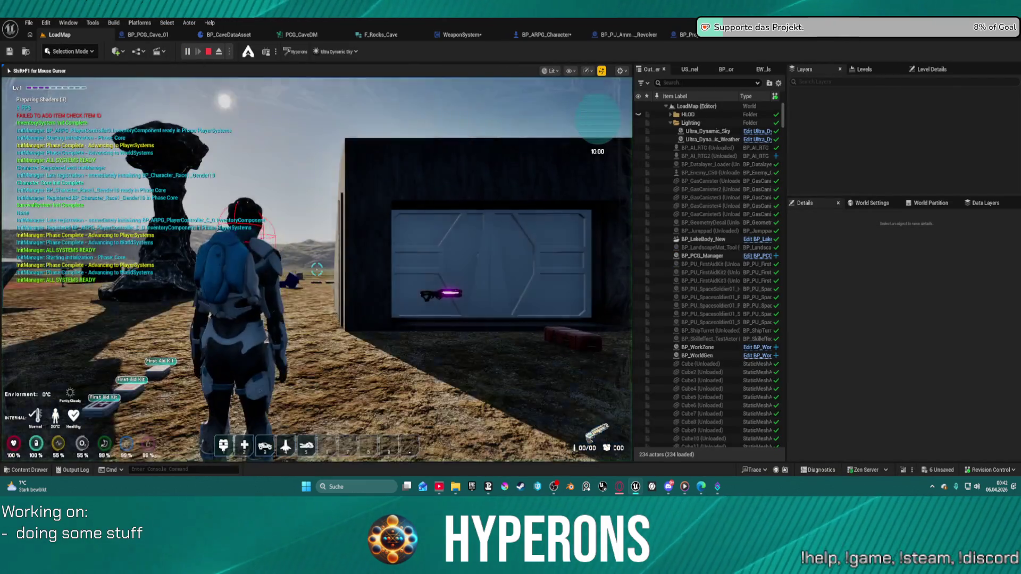
Step: Loot the Plasma M ammo from the DEV_ResContainer into the inventory and close both windows
key("w")
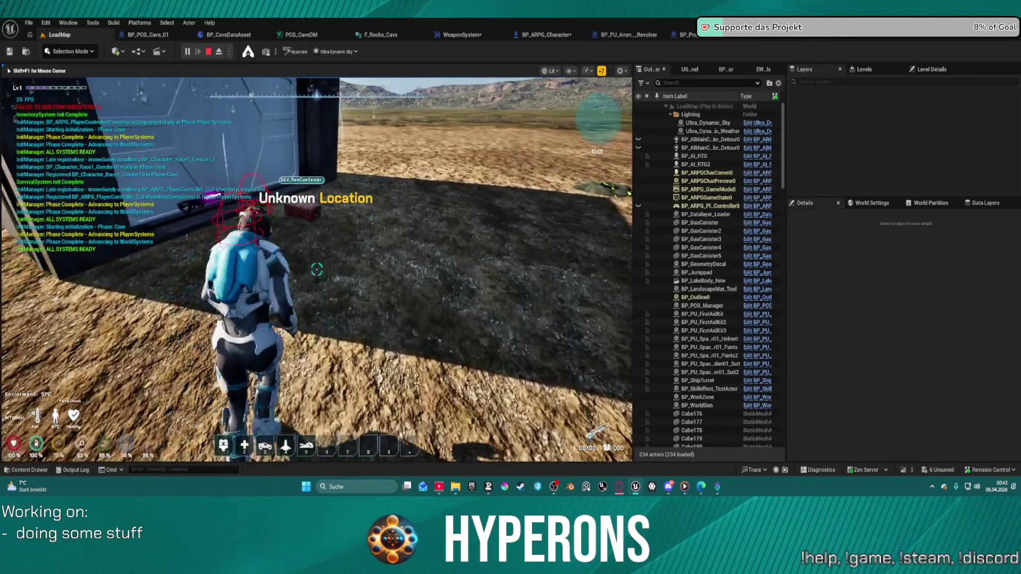
key("e")
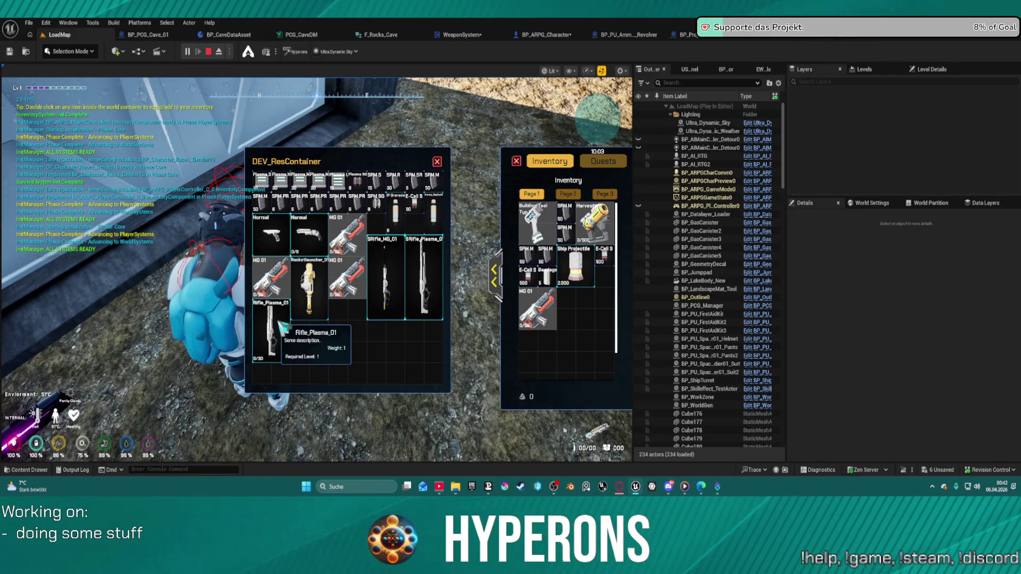
double_click(282, 182)
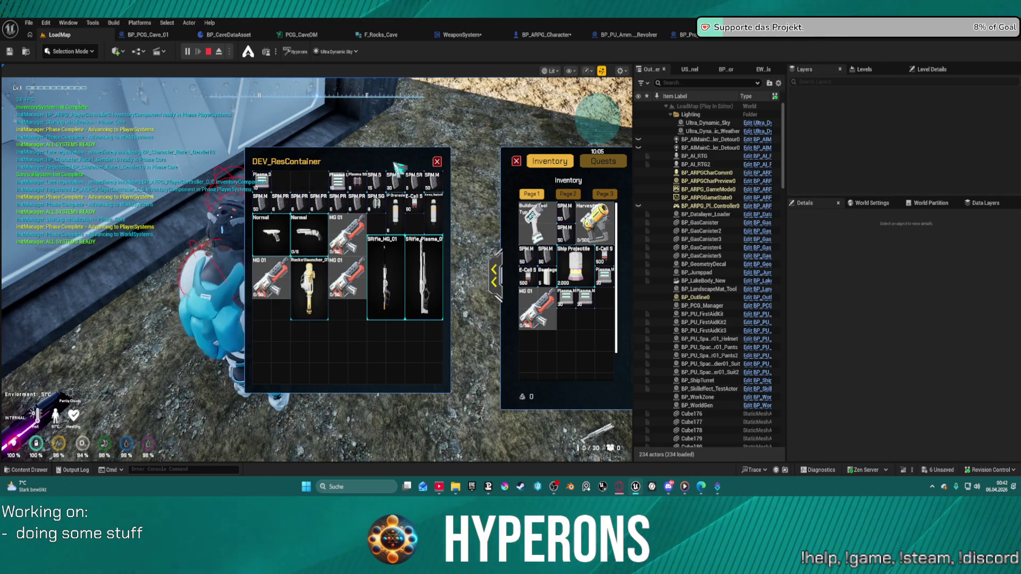
left_click(437, 162)
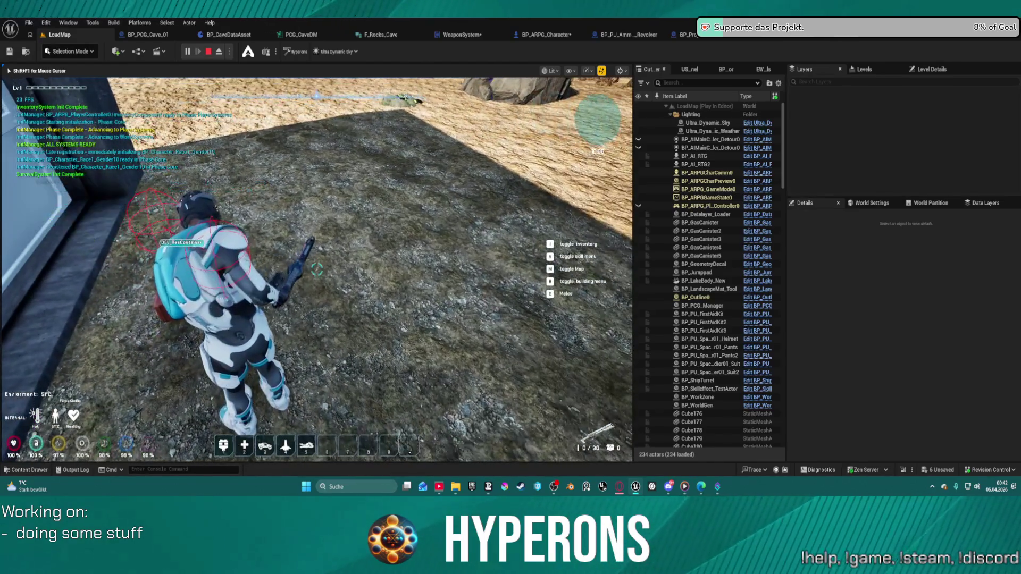
Step: Move onto open ground, fire the plasma rifle twice and eject from the player
key("w")
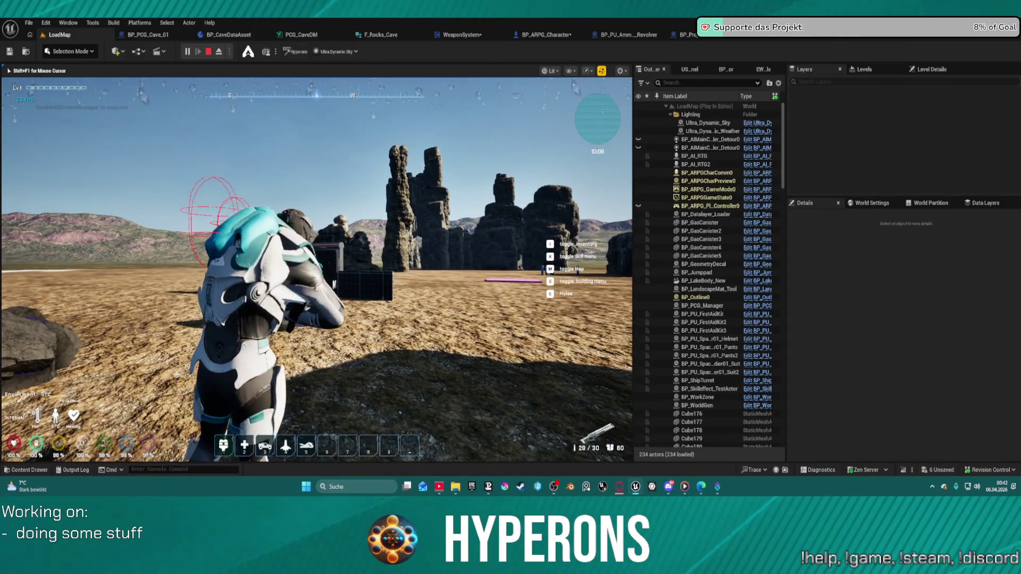
left_click(316, 270)
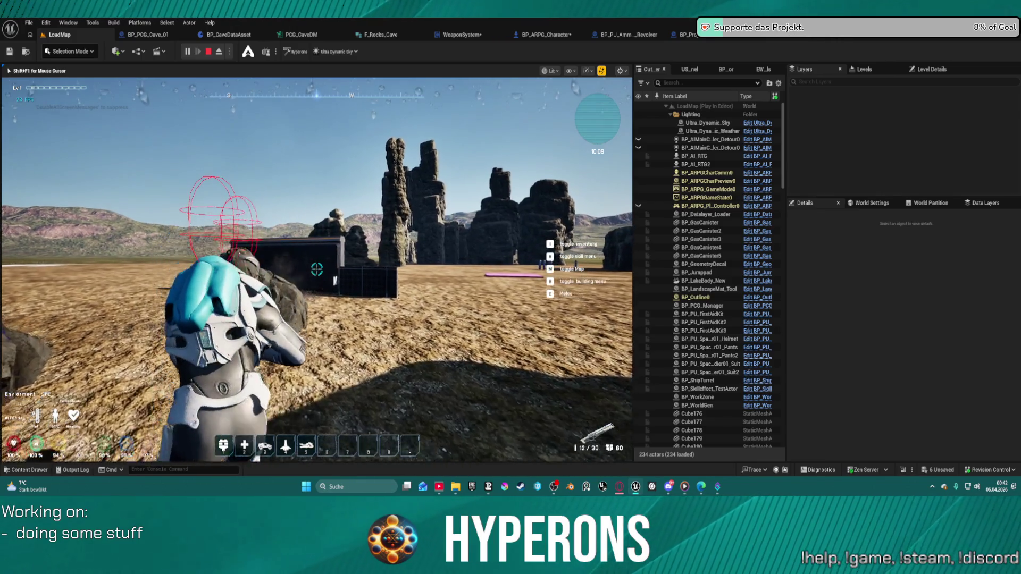
left_click(317, 270)
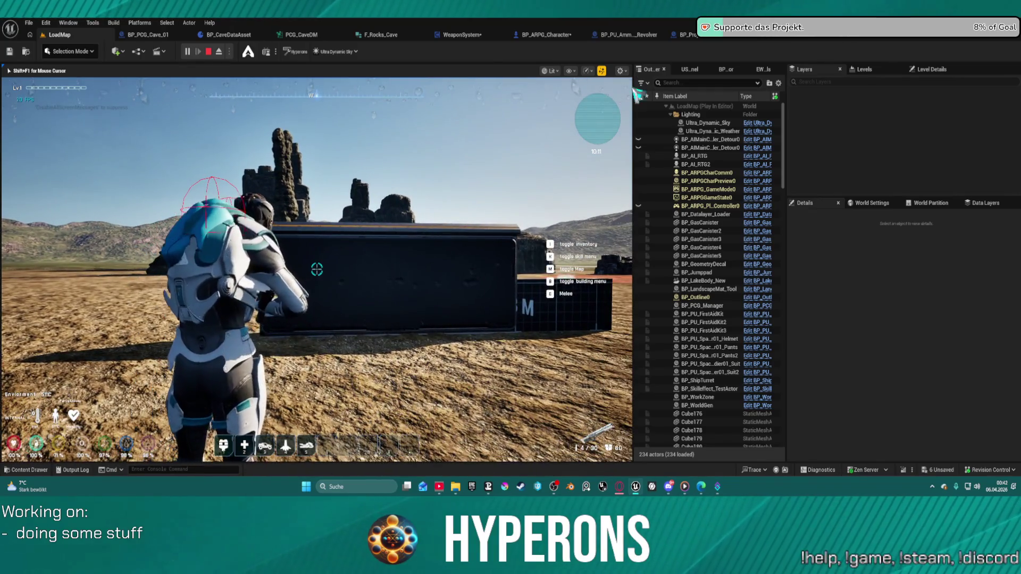
key("F8")
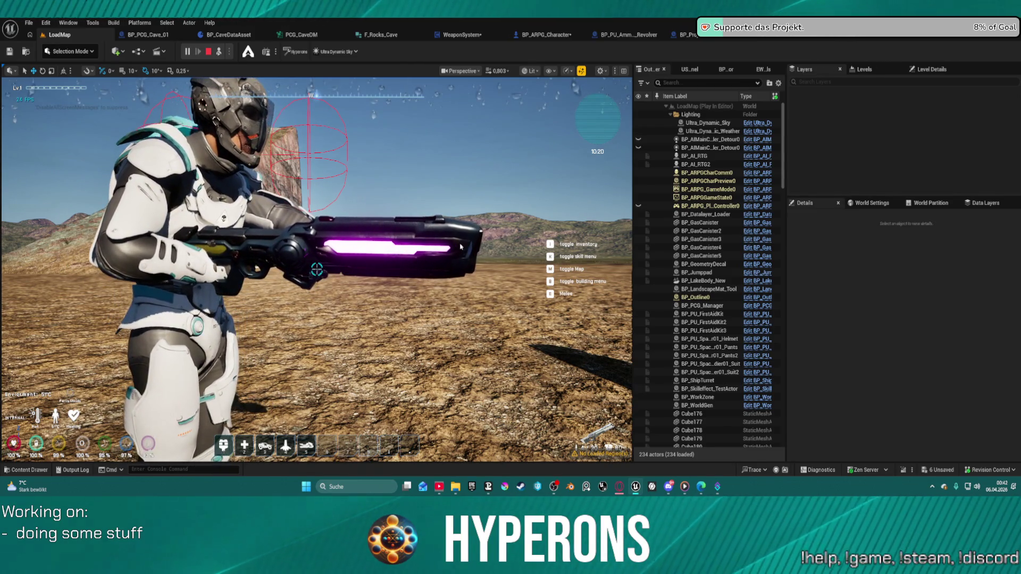
Step: Stop the LoadMap play session after inspecting the character's rifle aiming pose
key("Escape")
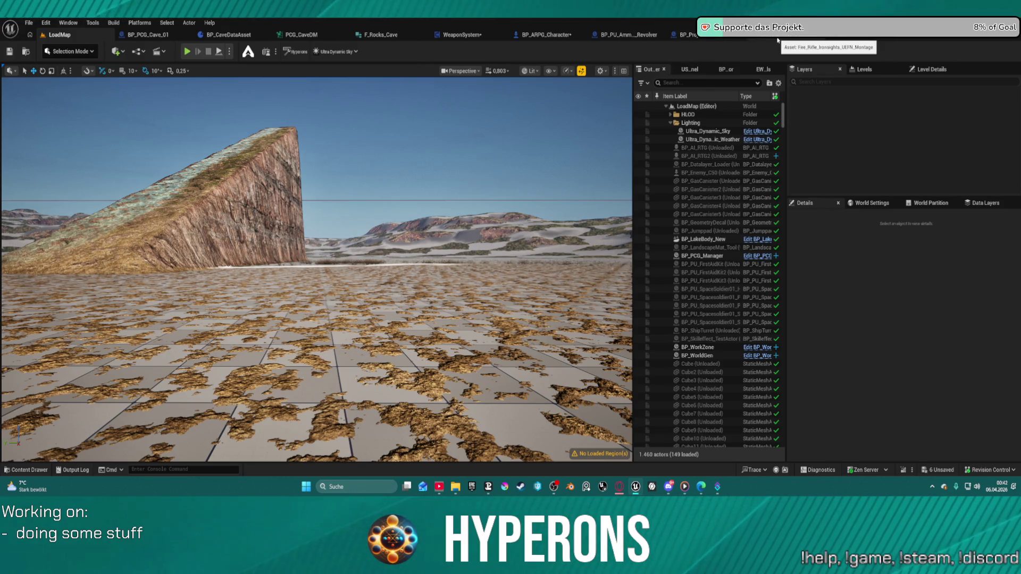
Step: Open the Content Drawer and browse to the Meshes folder holding the plasma rifle assets
key("ctrl+space")
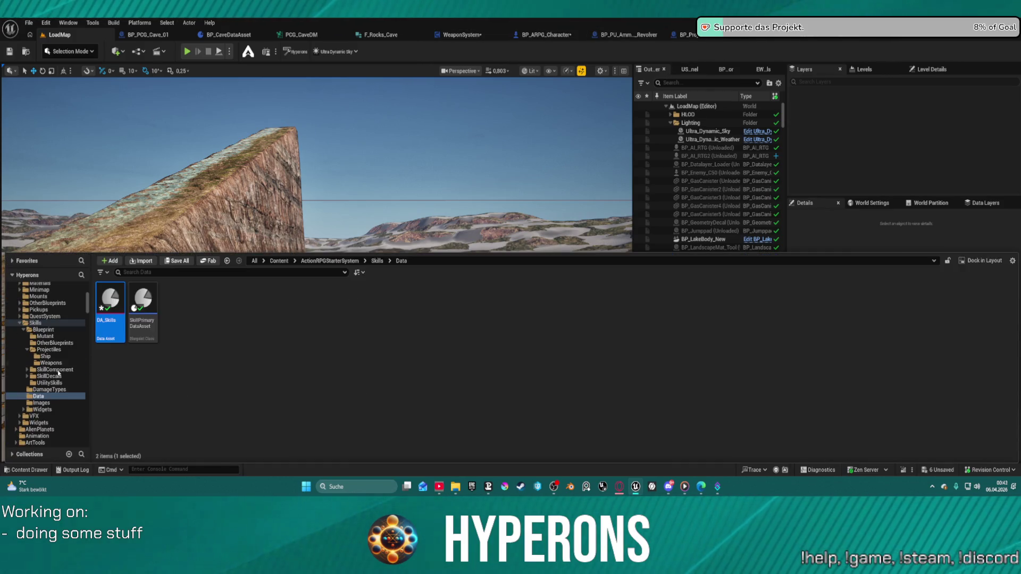
scroll(53, 367, "down", 10)
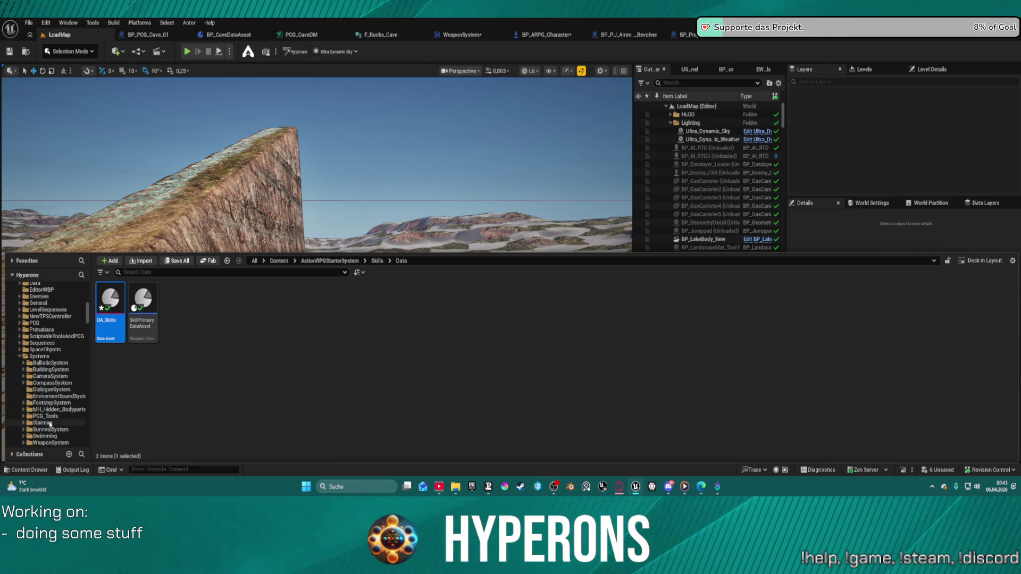
scroll(50, 426, "down", 4)
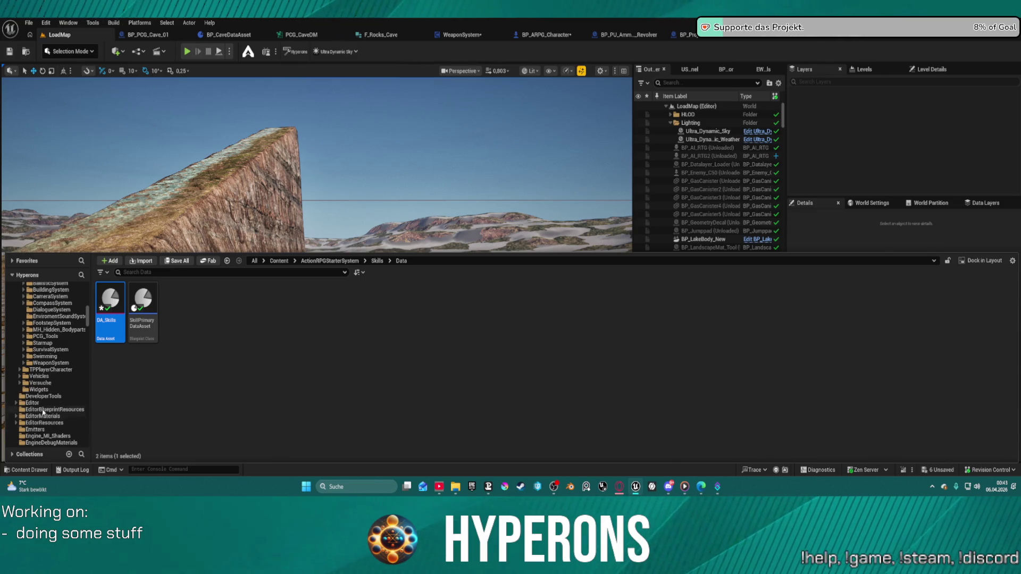
scroll(47, 400, "down", 7)
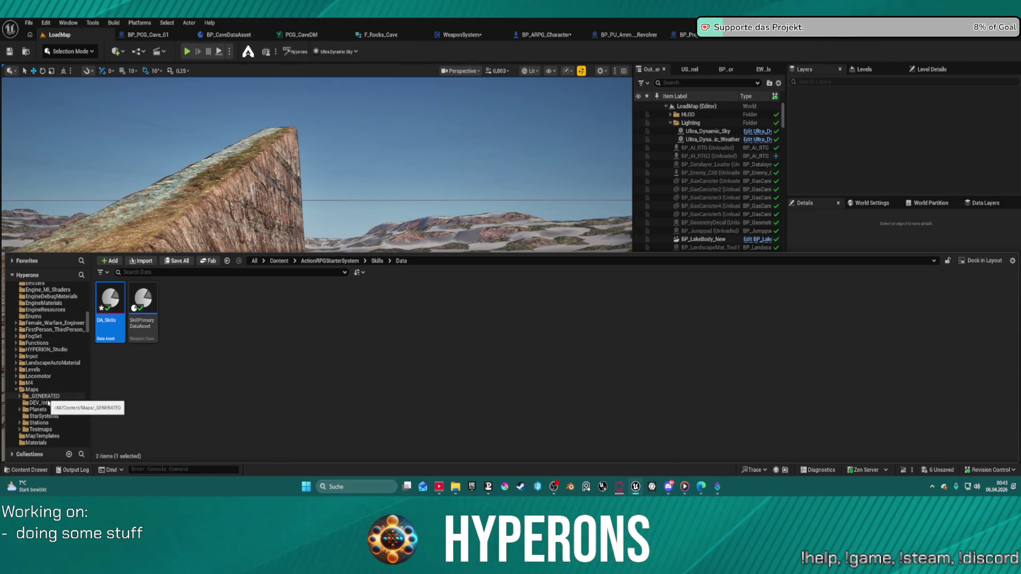
scroll(53, 402, "down", 3)
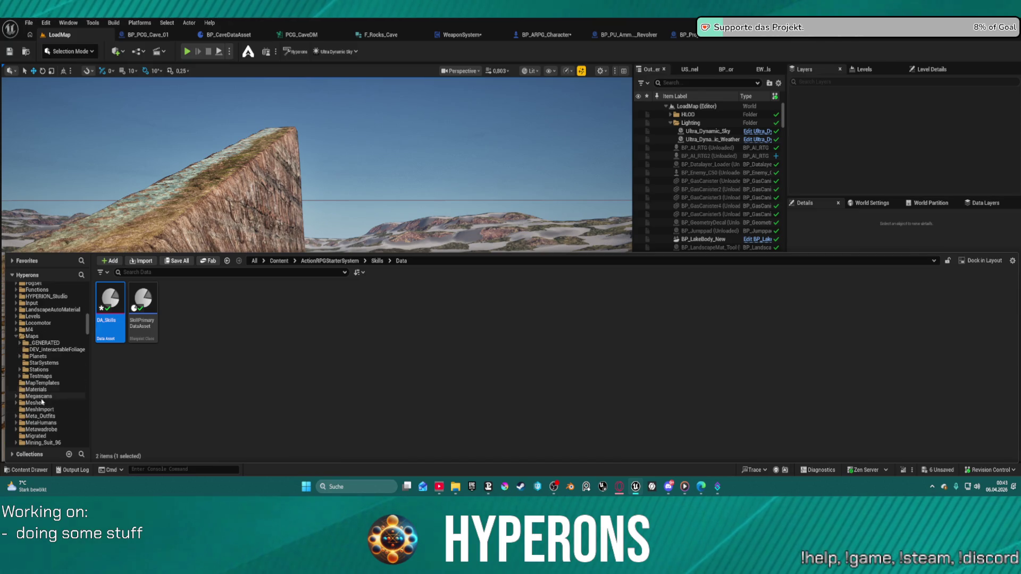
double_click(42, 404)
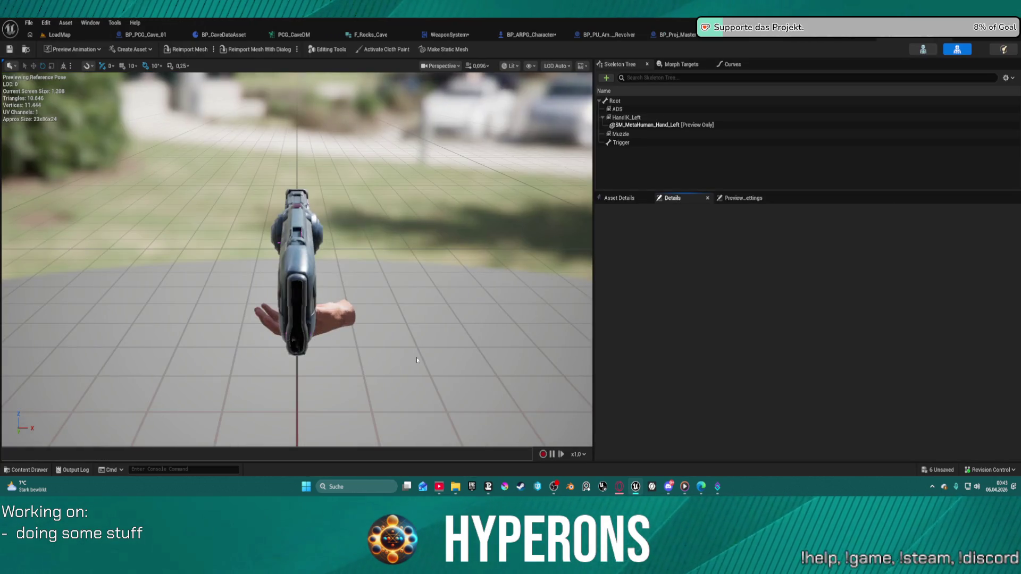
Step: Drag the plasma rifle's HandIK_Left socket and preview hand under the gun, then return to LoadMap
left_click_drag(359, 300, 308, 319)
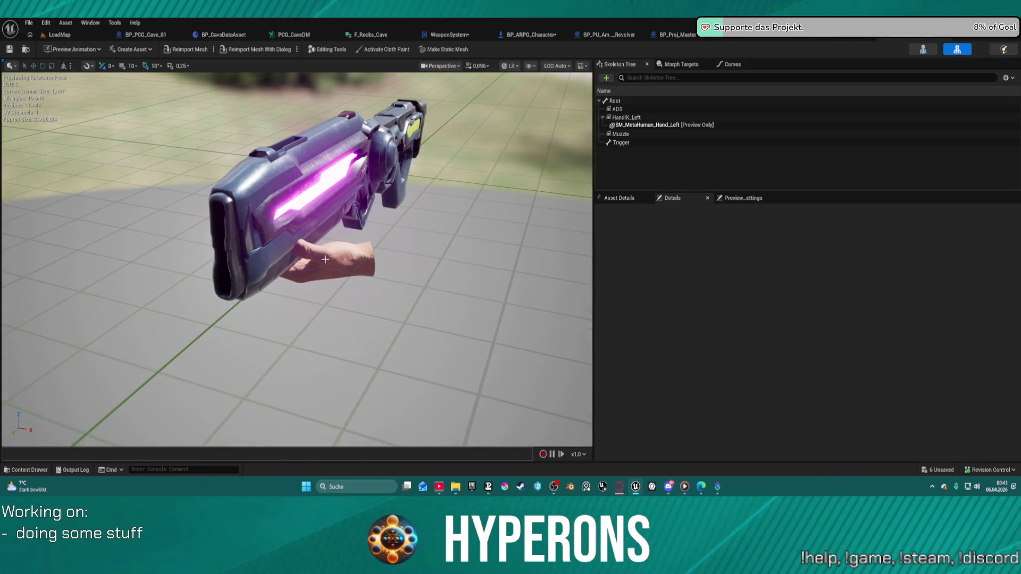
left_click(635, 112)
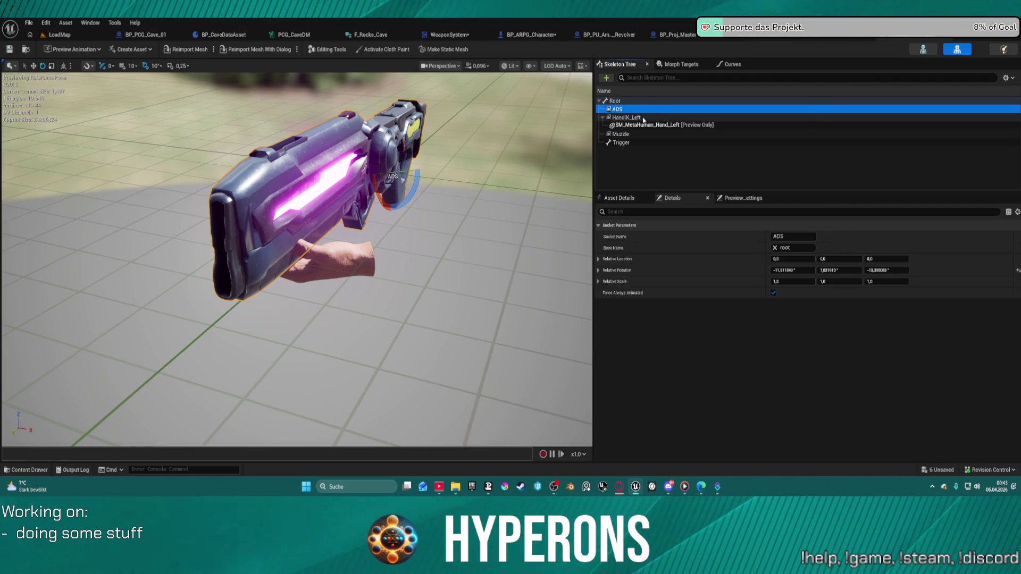
left_click(627, 117)
key("f")
key("space")
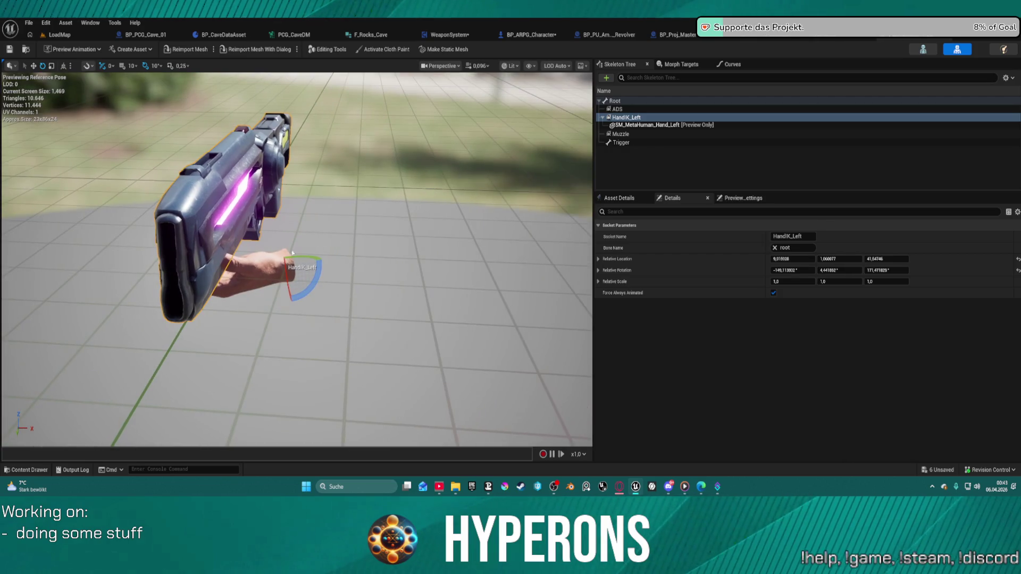
left_click(267, 266)
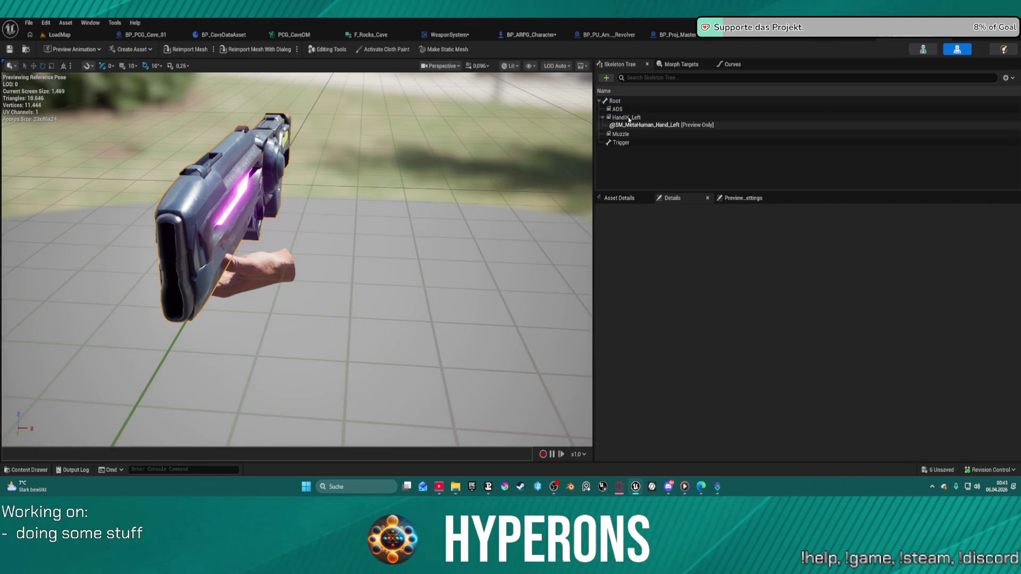
left_click(626, 118)
left_click_drag(266, 267, 248, 271)
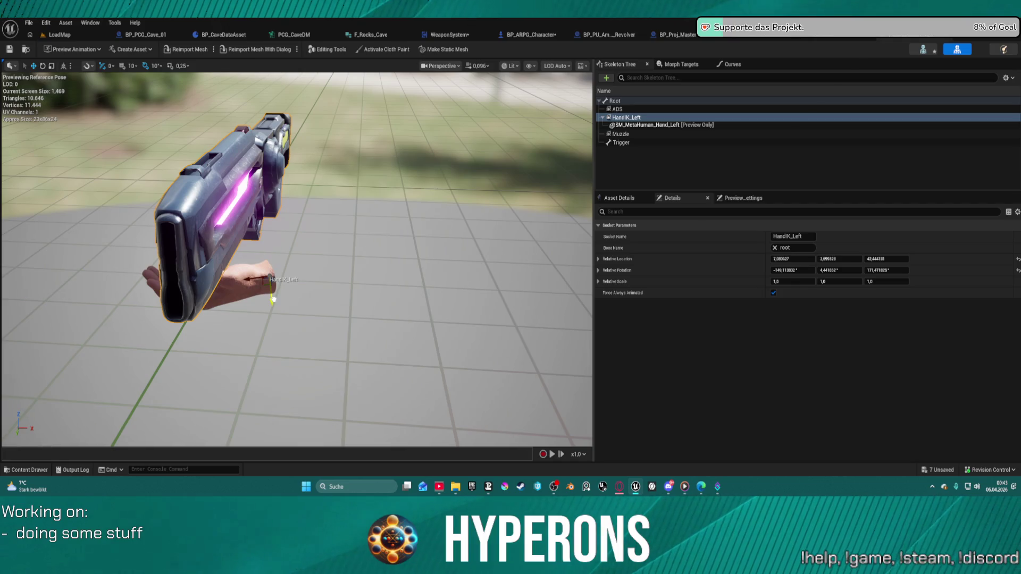
left_click(55, 34)
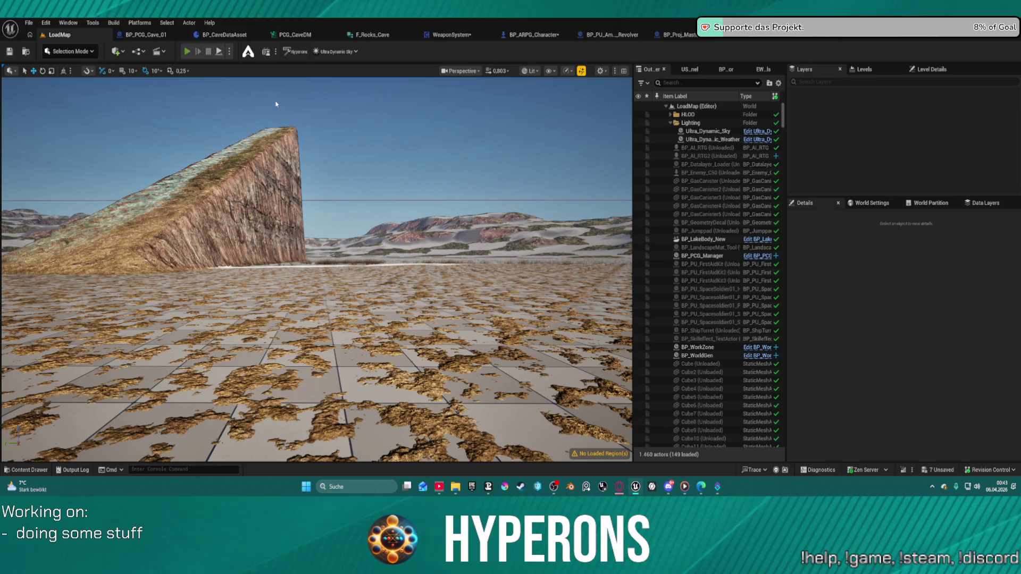
Step: Start a play-in-editor test and run to the red DEV_ResContainer to loot it
key("alt+p")
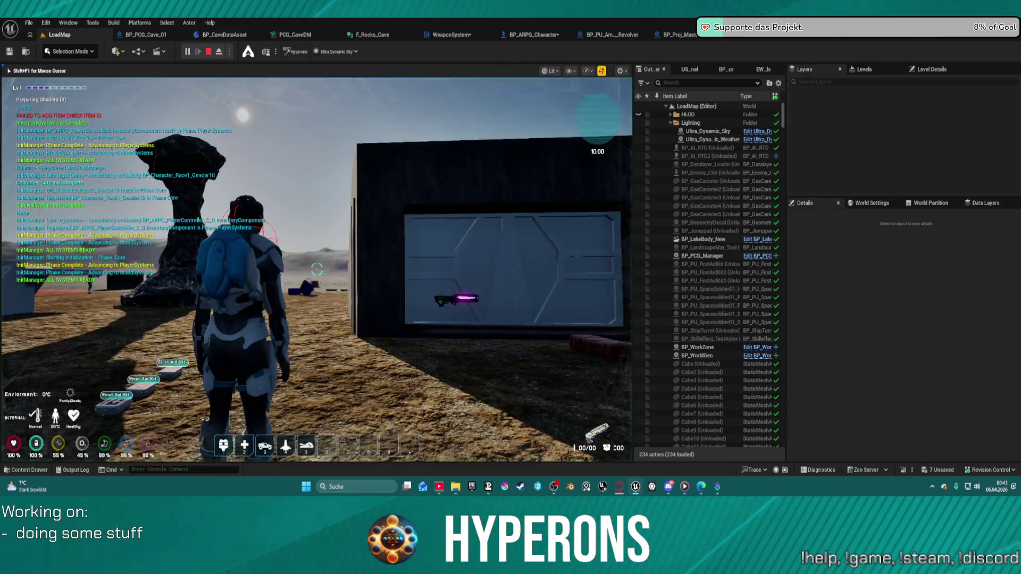
key("w")
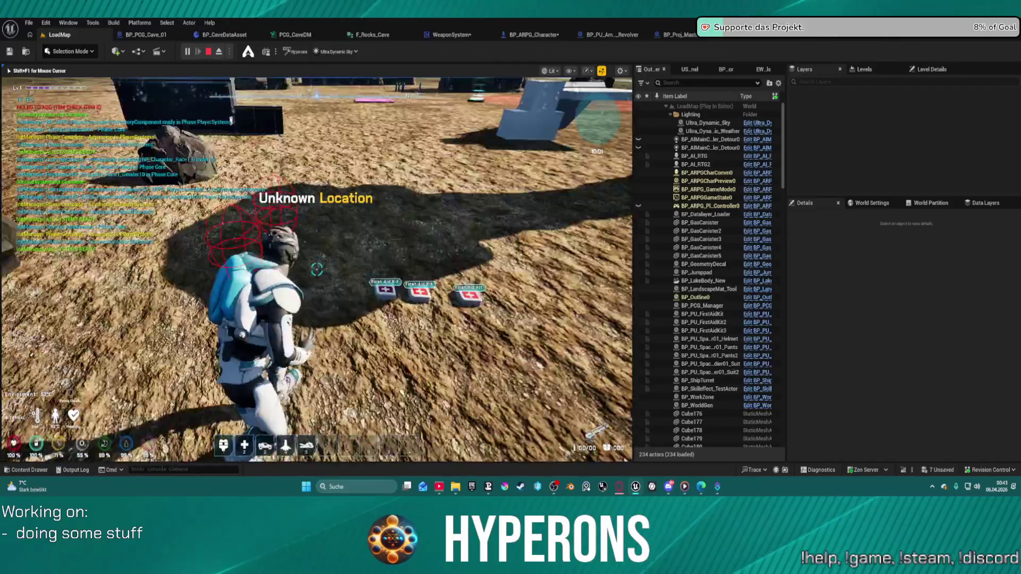
key("w")
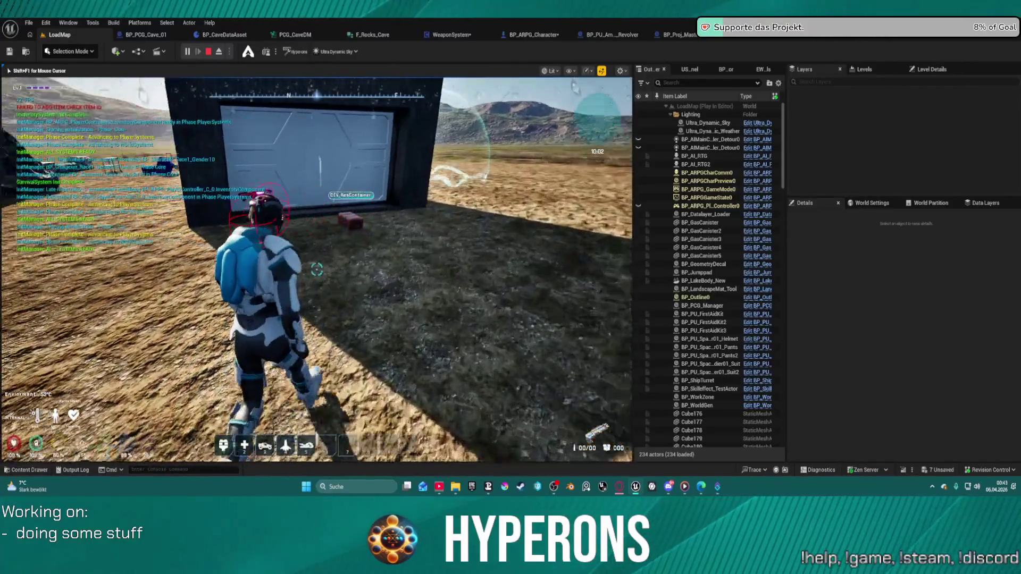
key("w")
key("e")
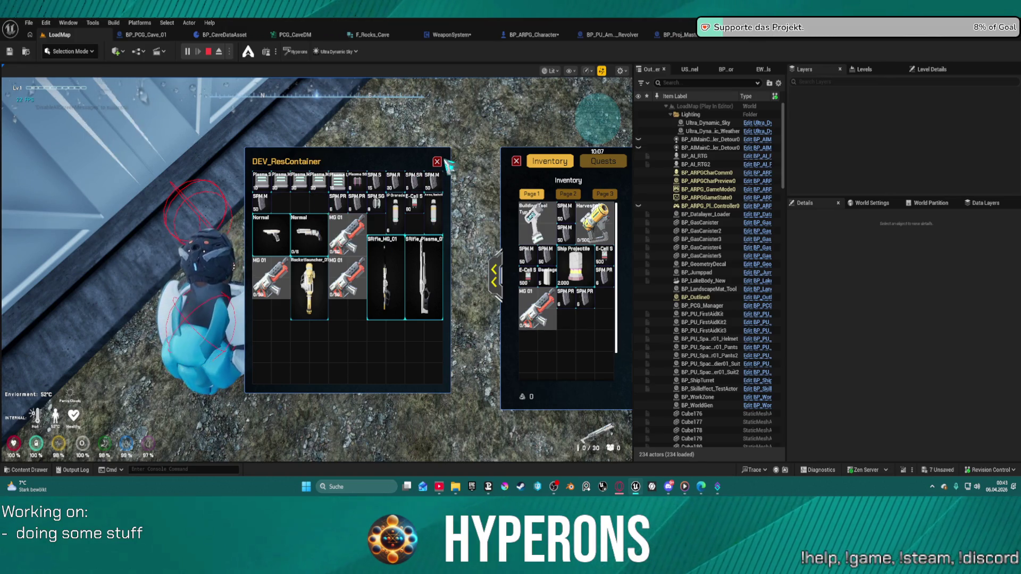
key("i")
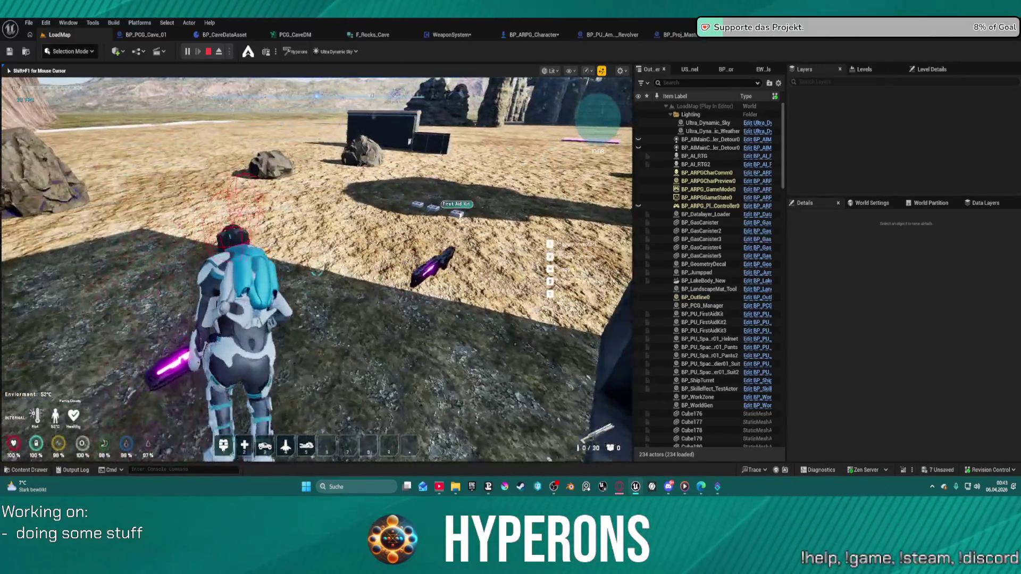
Step: Walk toward the first aid kits, check the inventory, and loot the DEV_ResContainer again
key("w")
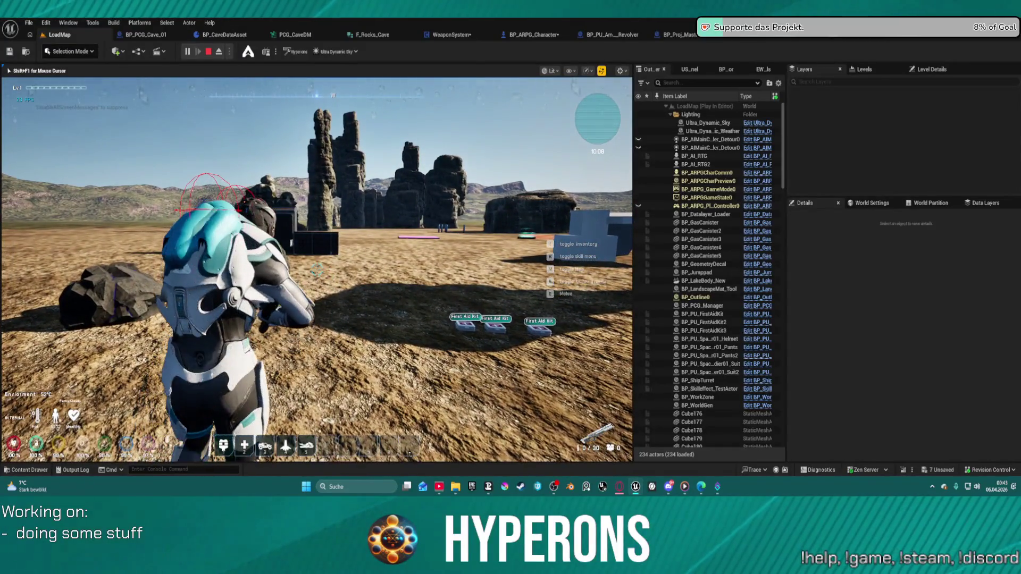
key("i")
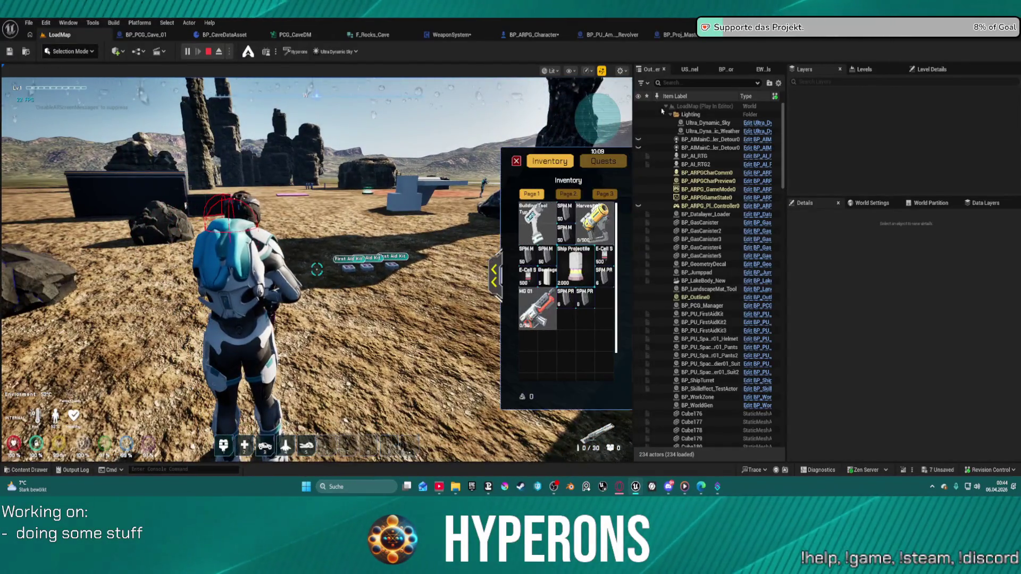
key("i")
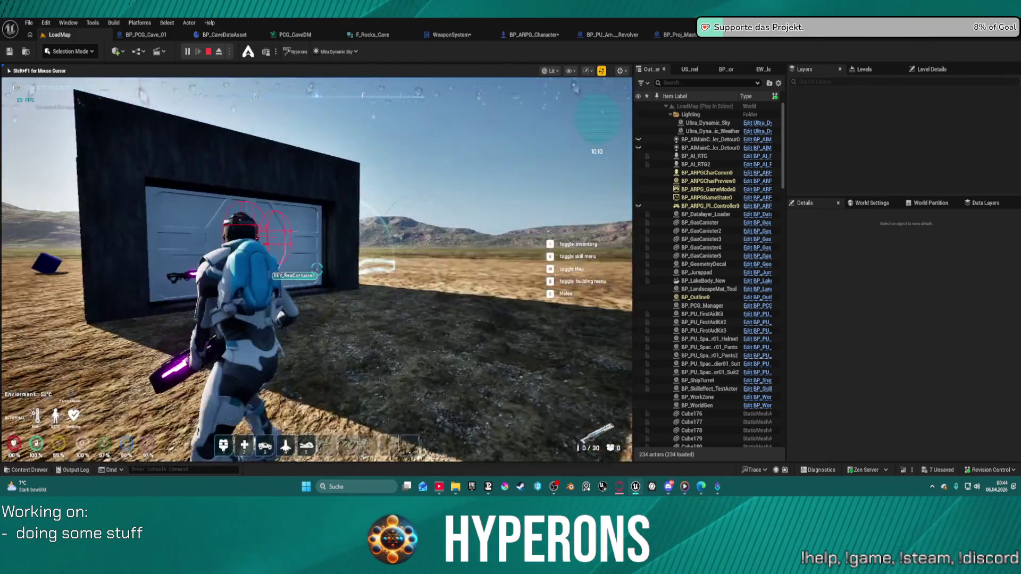
key("w")
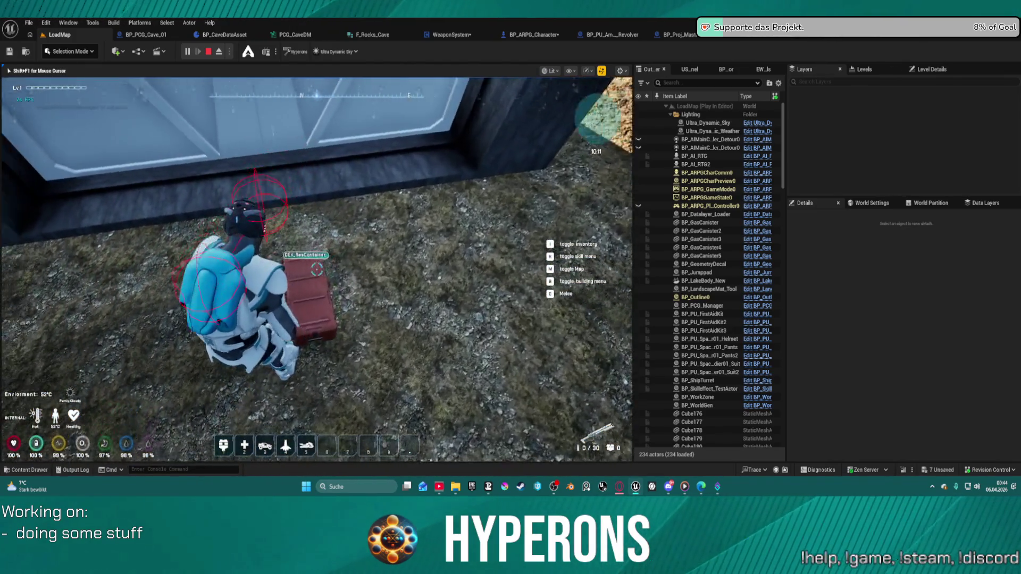
key("e")
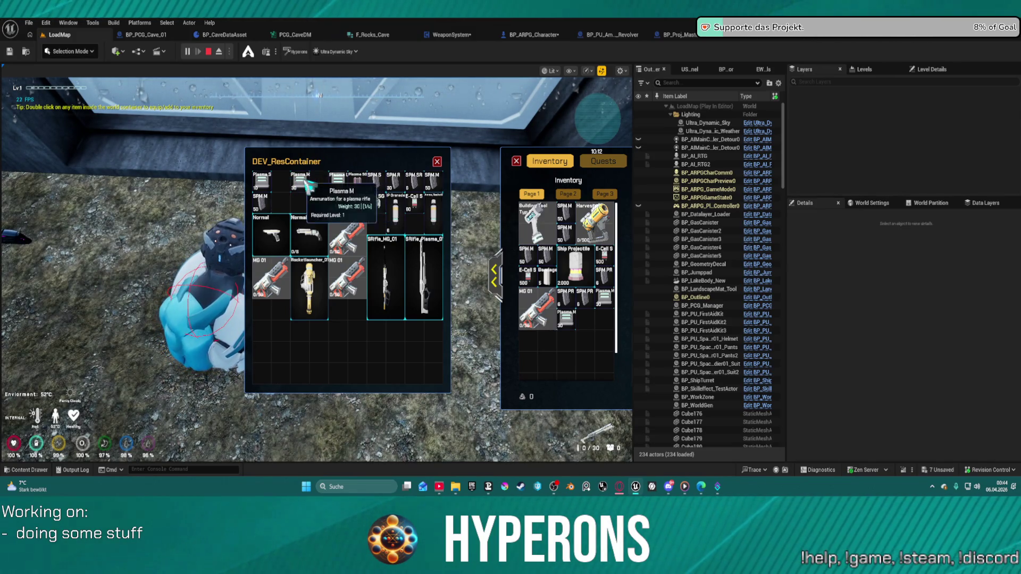
key("i")
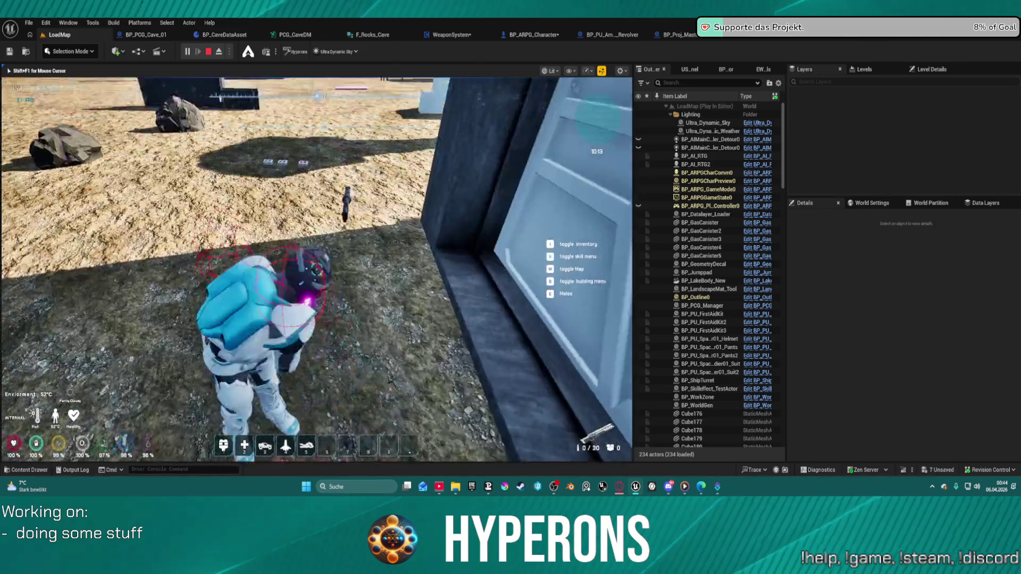
Step: Reload the plasma rifle, fire several shots at the dark container, then stop the test
key("w")
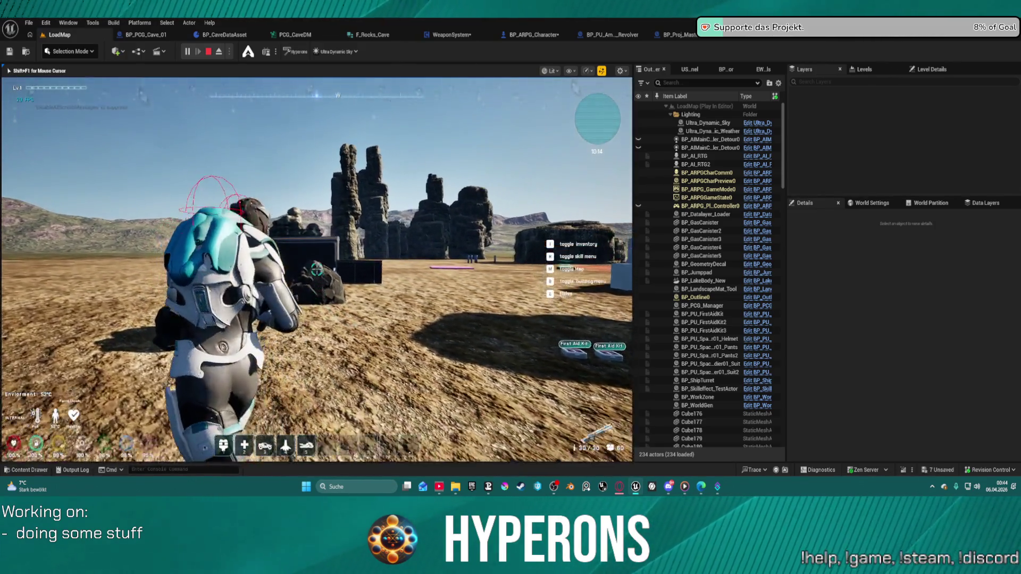
left_click(317, 269)
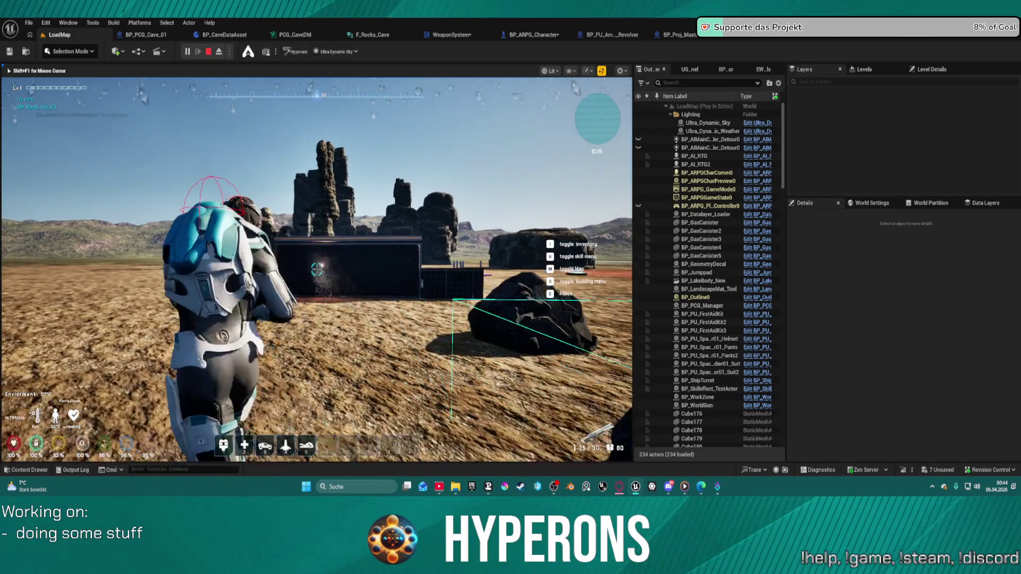
left_click(317, 270)
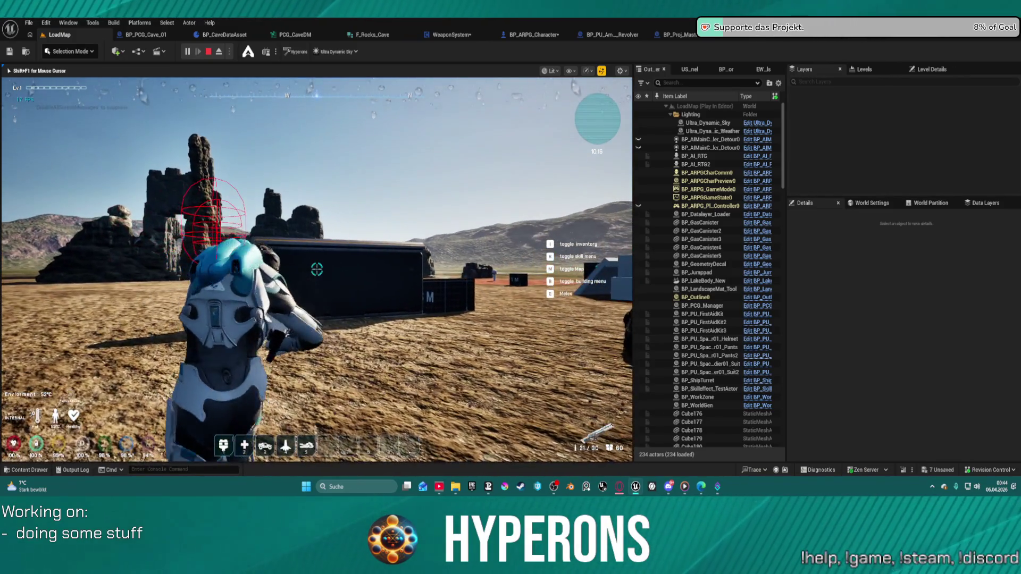
key("shift+F1")
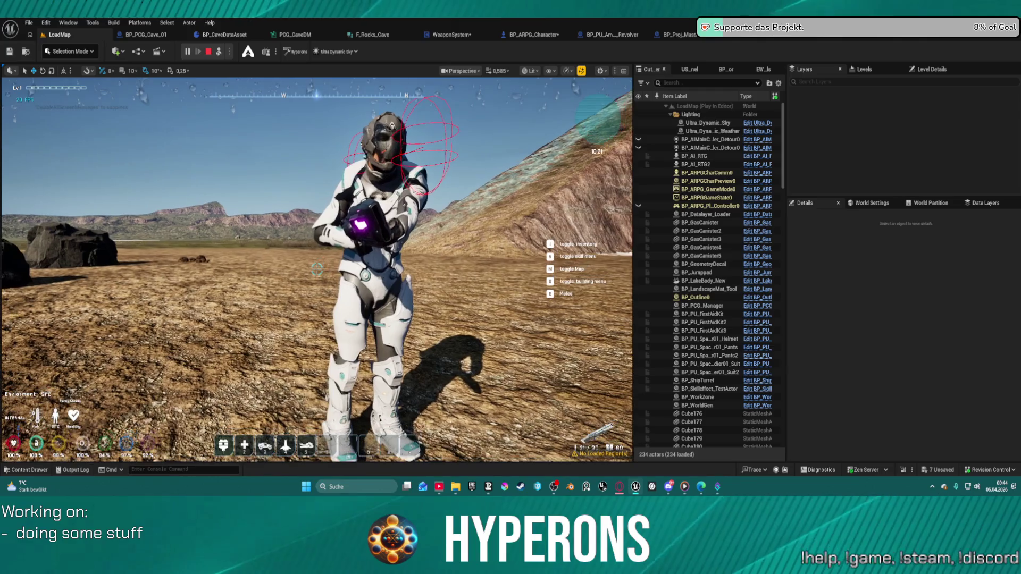
key("Escape")
Step: Back in the rifle's mesh editor, rotate the ADS socket slightly on the gun
left_click(910, 36)
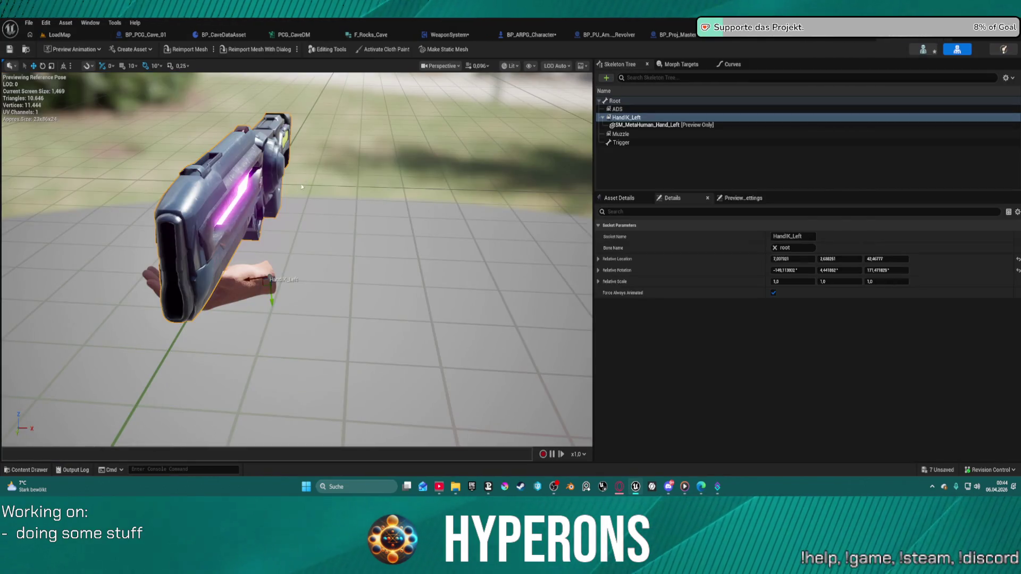
left_click(616, 109)
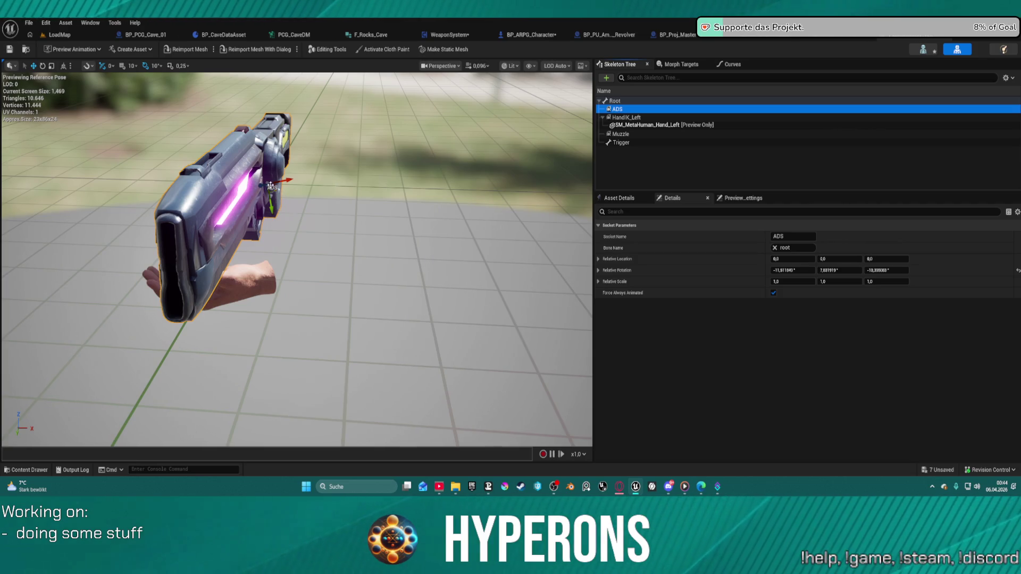
left_click(269, 191)
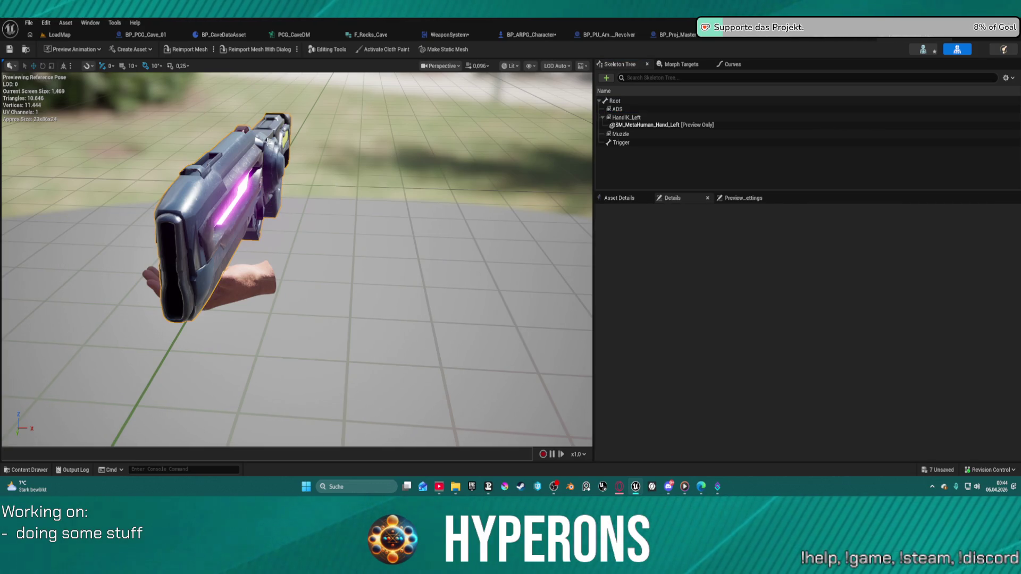
left_click(629, 109)
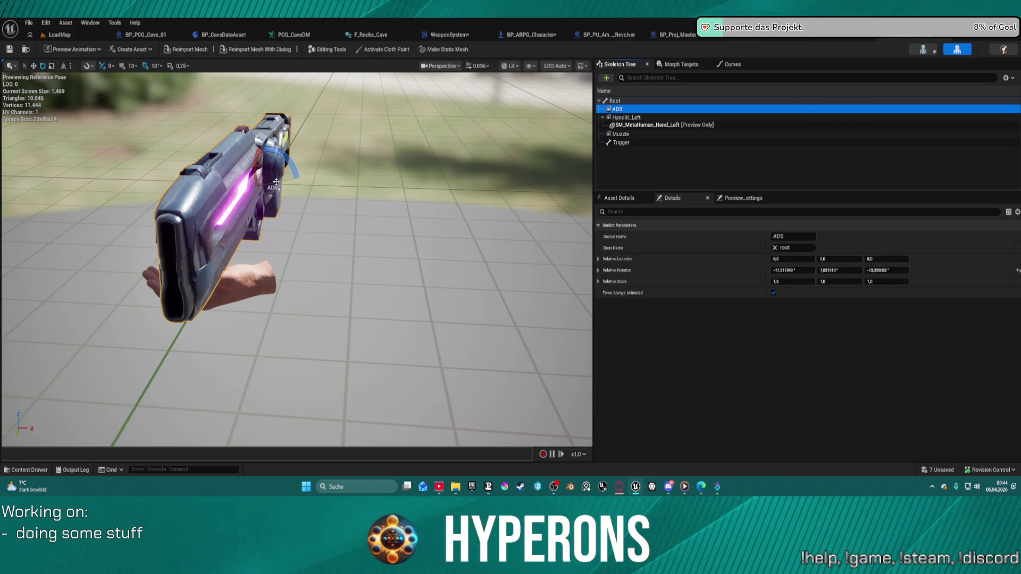
left_click_drag(276, 183, 276, 186)
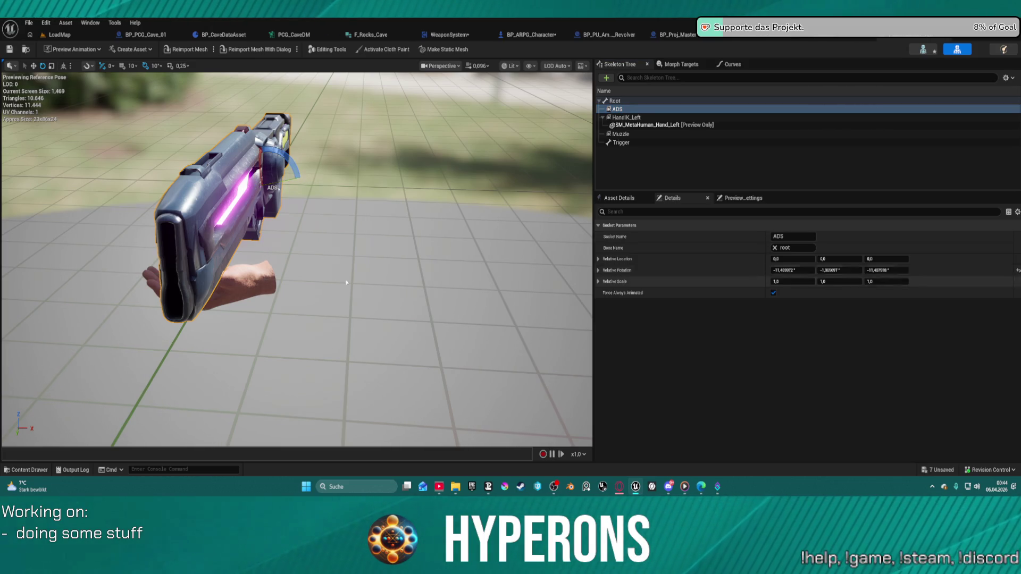
left_click(247, 273)
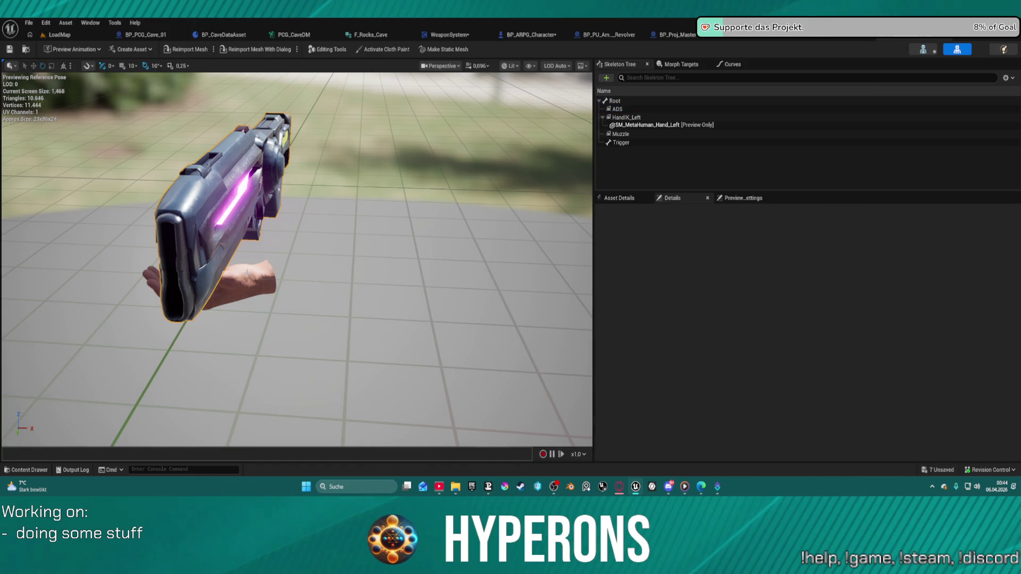
Step: Drag the HandIK_Left socket leftward with the preview hand, then return to LoadMap
left_click(626, 117)
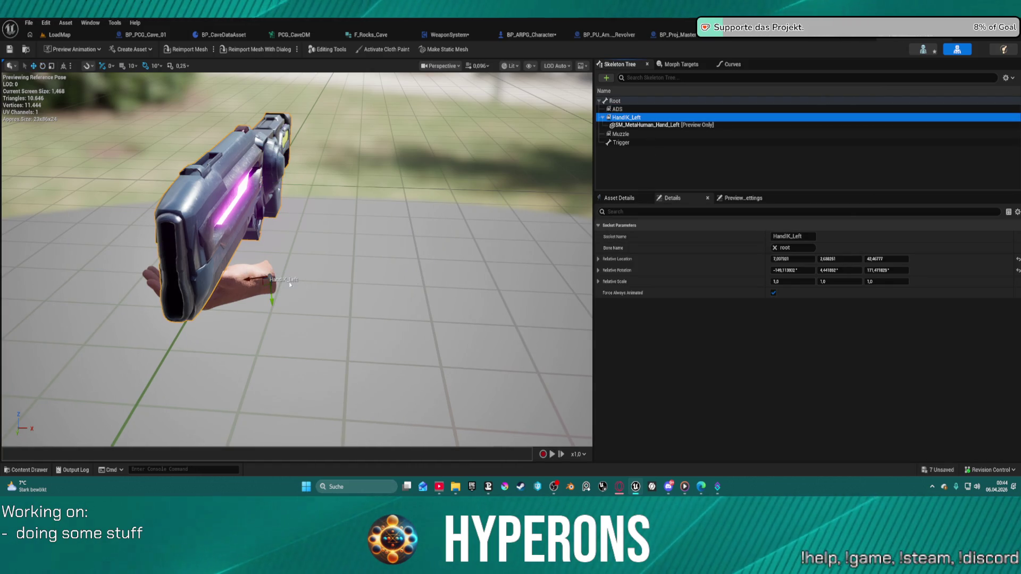
left_click_drag(253, 278, 241, 278)
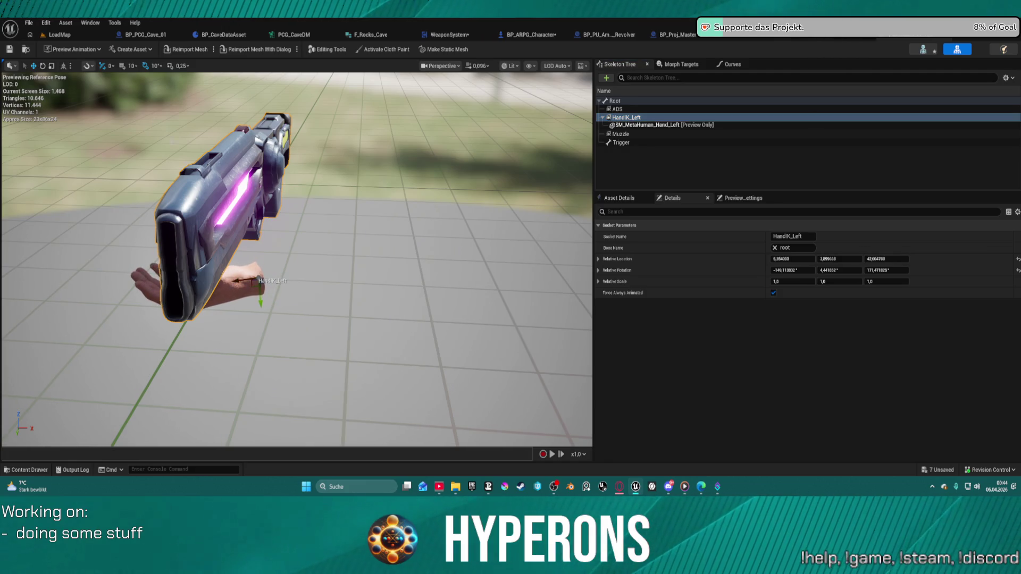
left_click(62, 35)
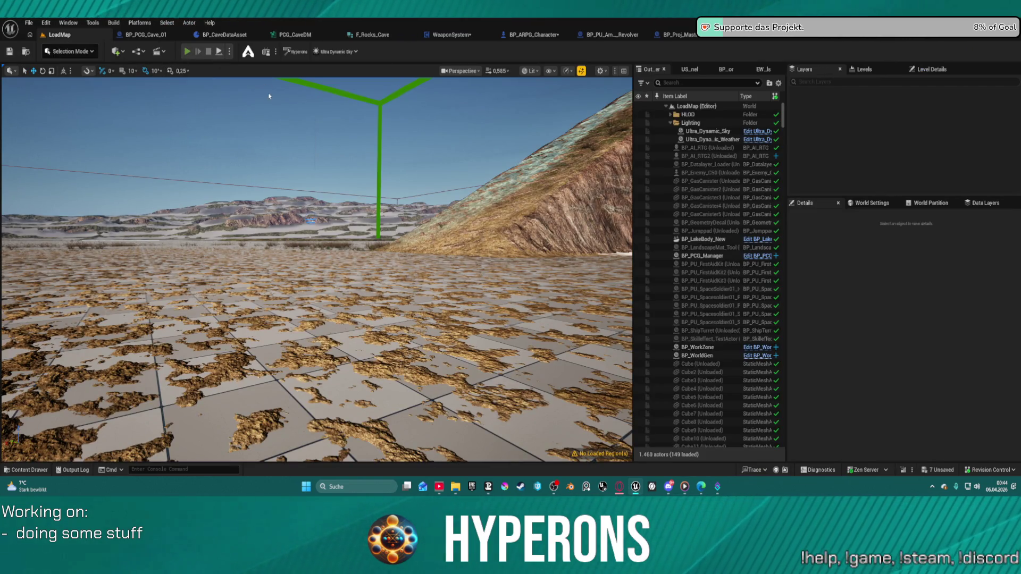
Step: Start a play-test and equip the MG 01 weapon from the inventory
key("alt+p")
key("i")
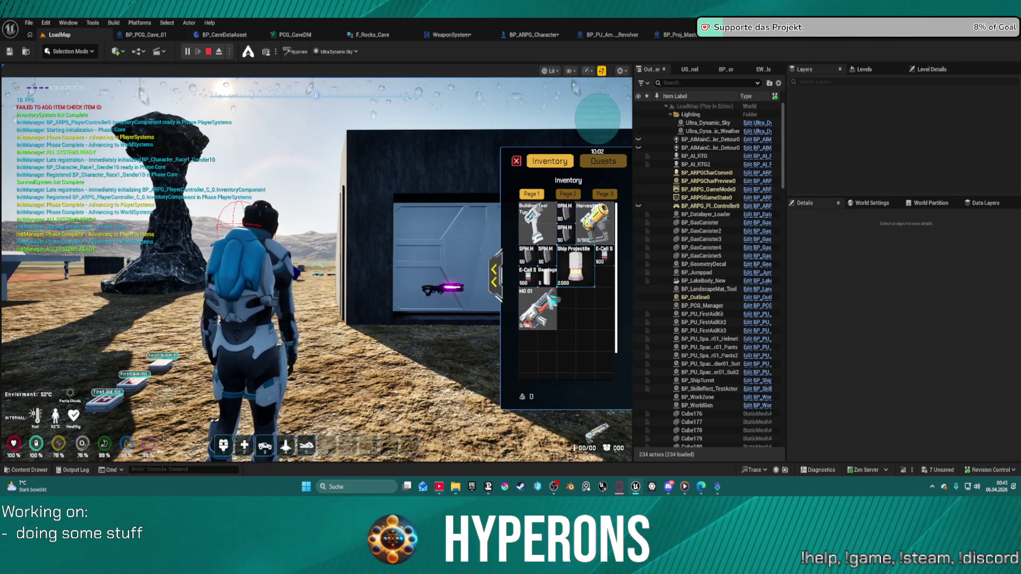
mouse_move(530, 311)
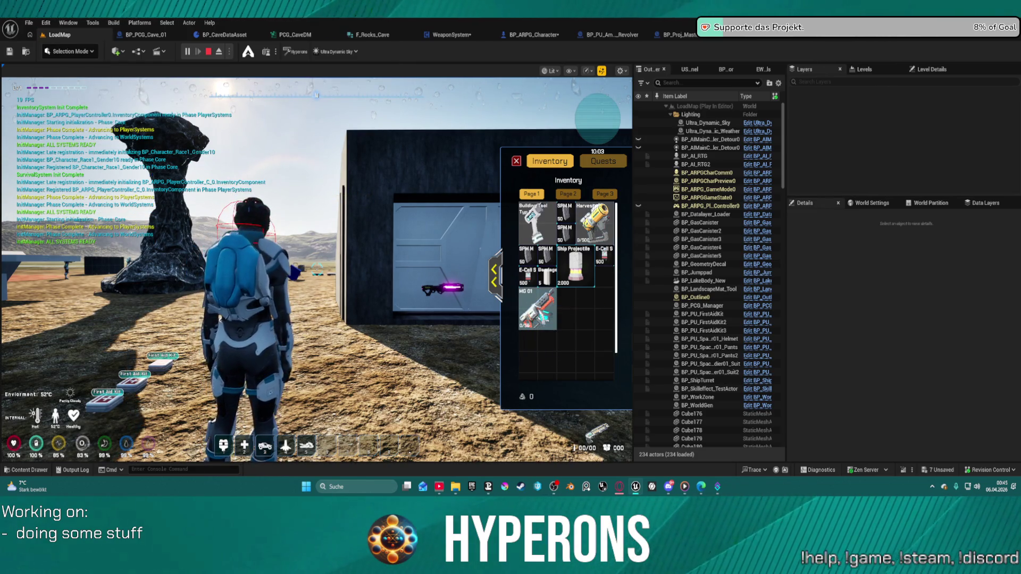
right_click(538, 312)
left_click(516, 161)
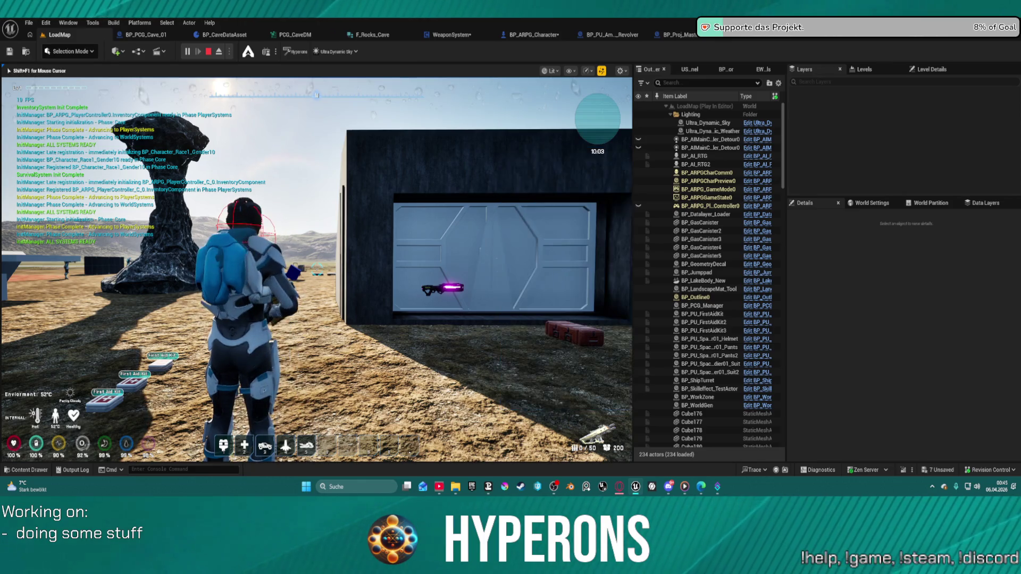
Step: Take the Plasma M stack from the DEV_ResContainer and equip the purple plasma rifle
key("w")
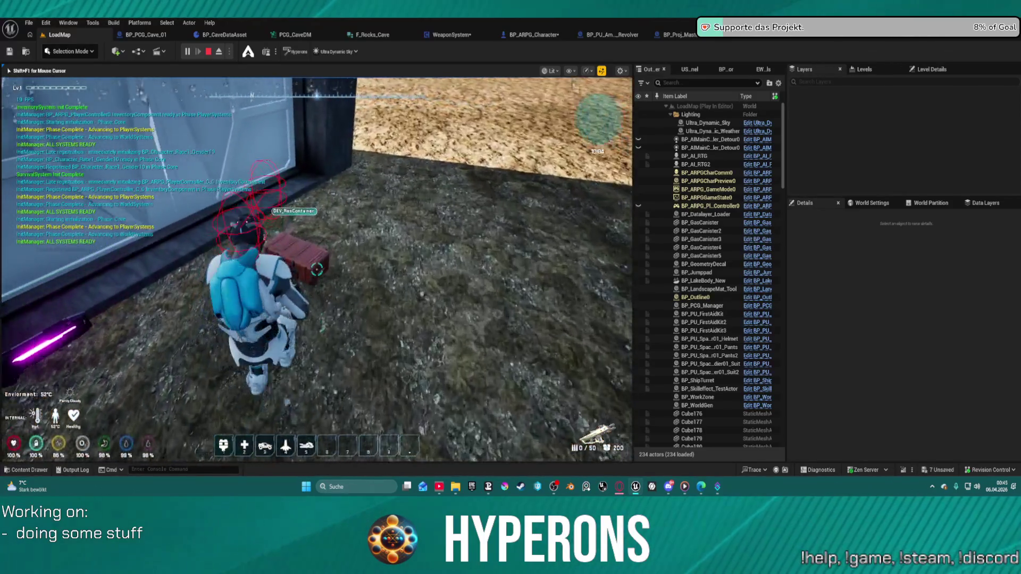
key("f")
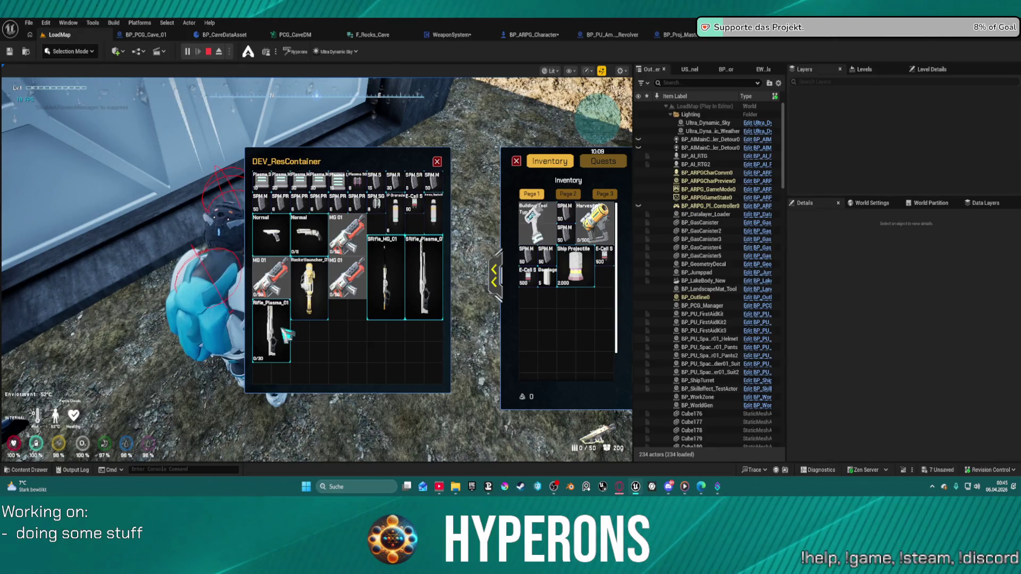
left_click(300, 185)
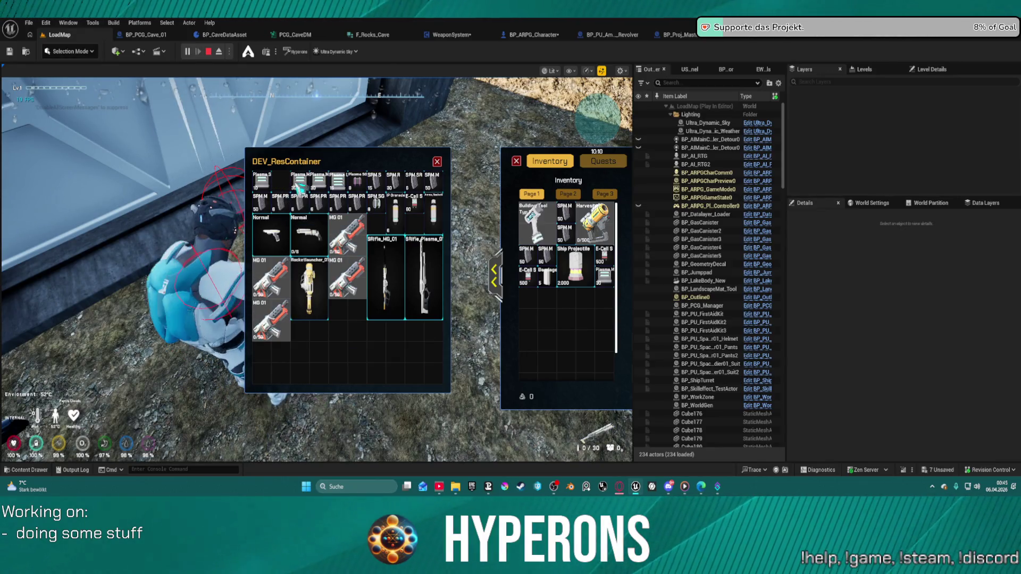
left_click(437, 163)
key("1")
Step: Fire the plasma rifle three times at the dark container and aim to inspect the hand pose
key("w")
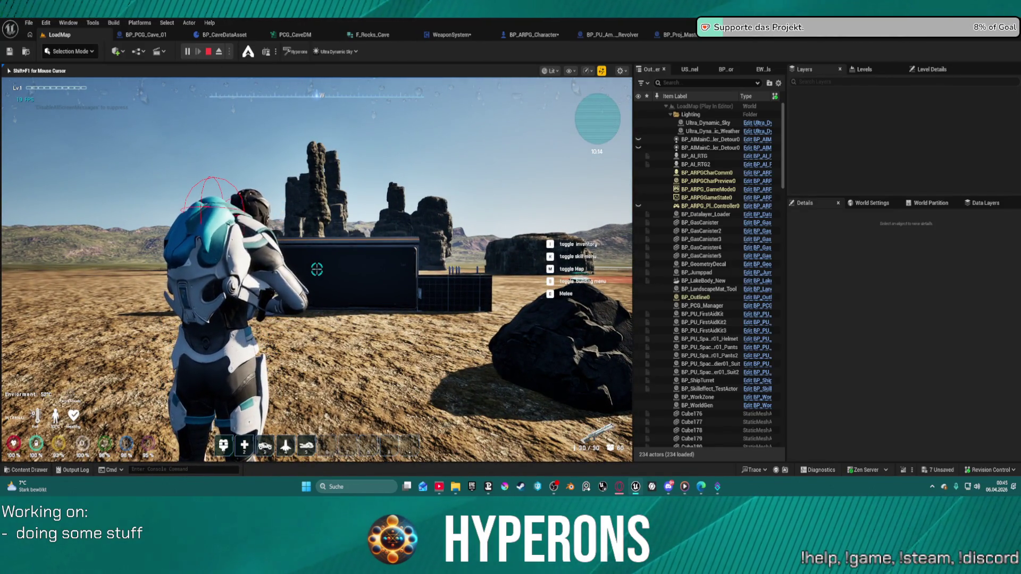
left_click(317, 269)
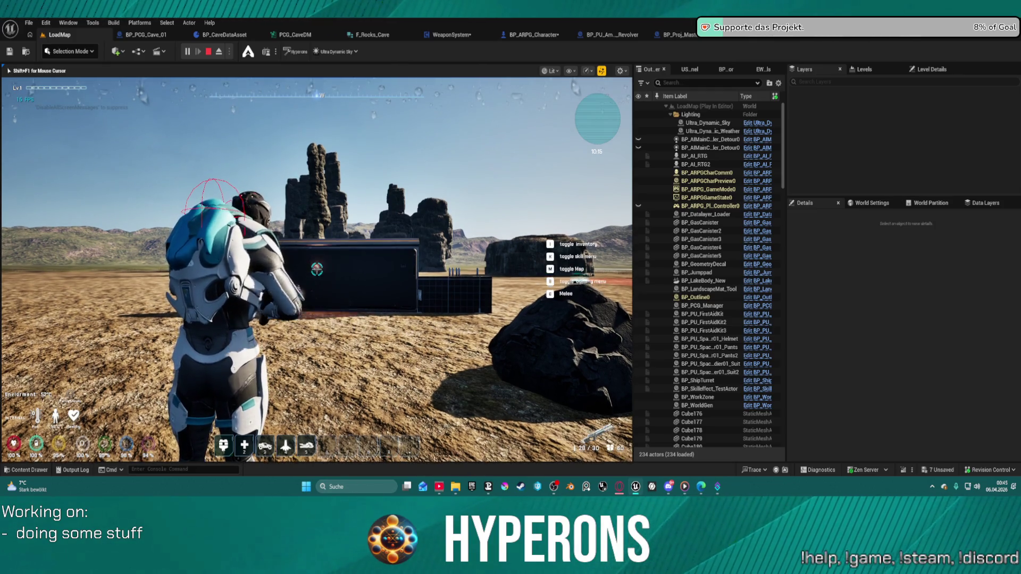
left_click(317, 269)
left_click(317, 269)
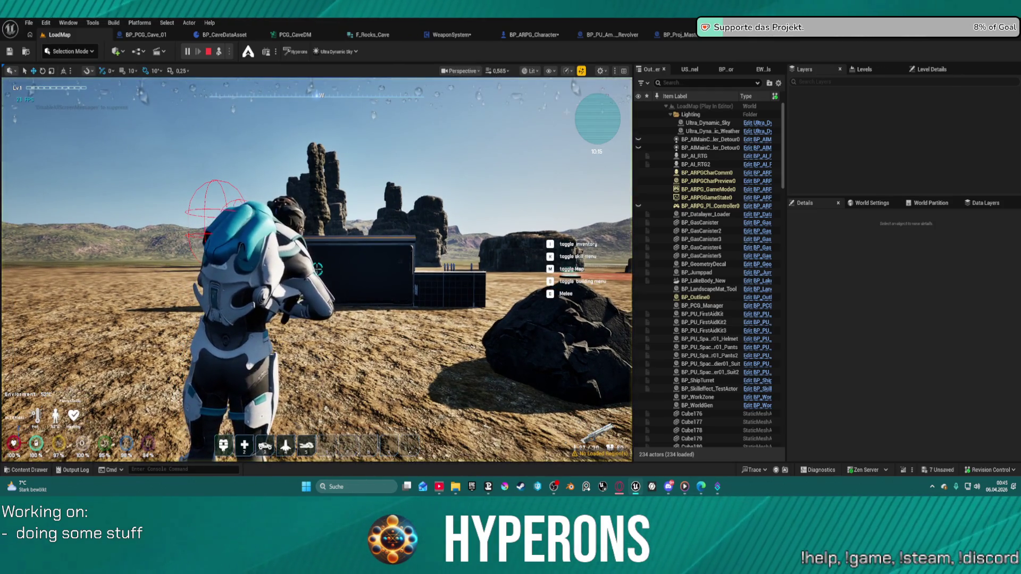
right_click(426, 257)
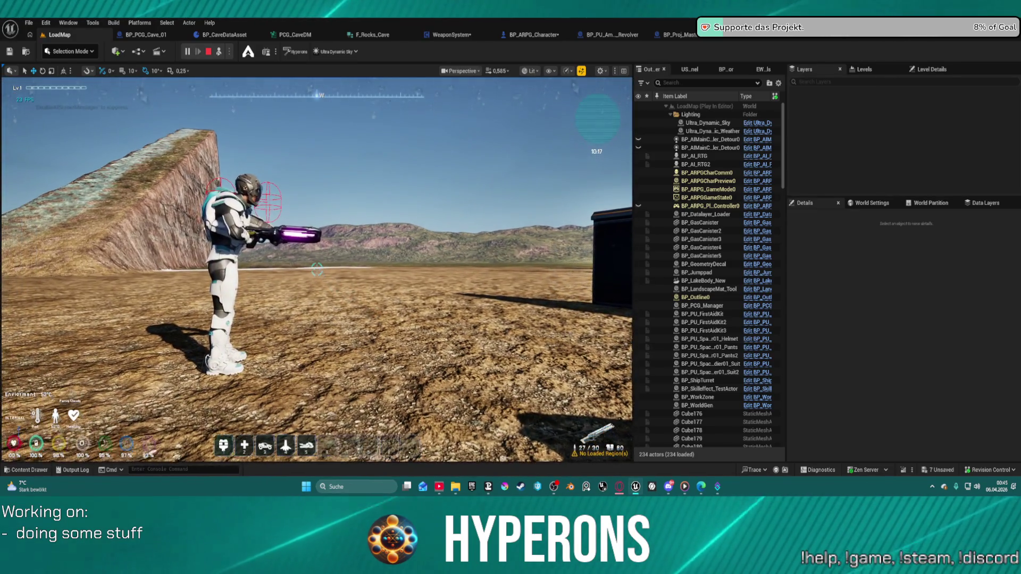
mouse_move(316, 269)
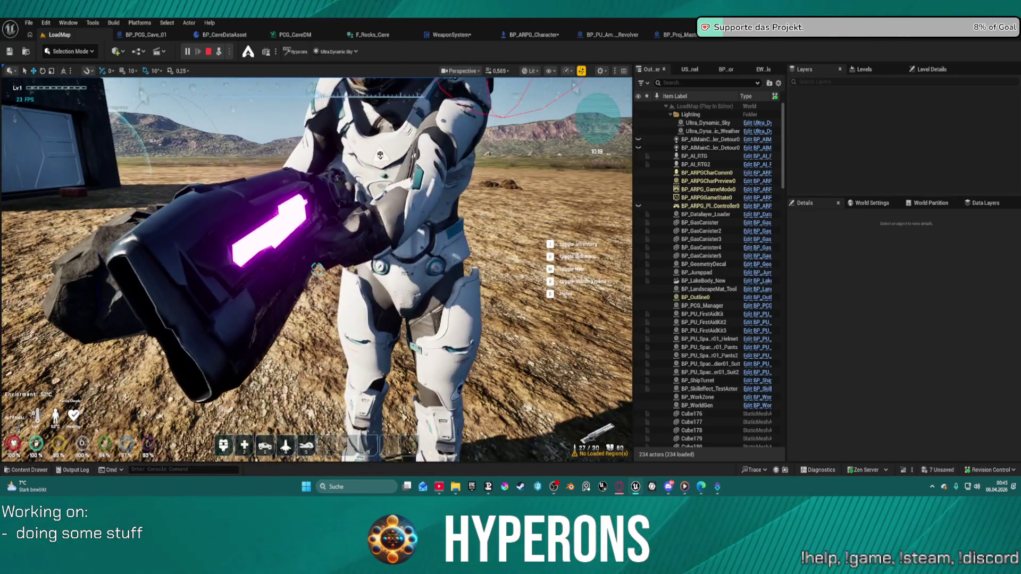
scroll(317, 270, "down", 5)
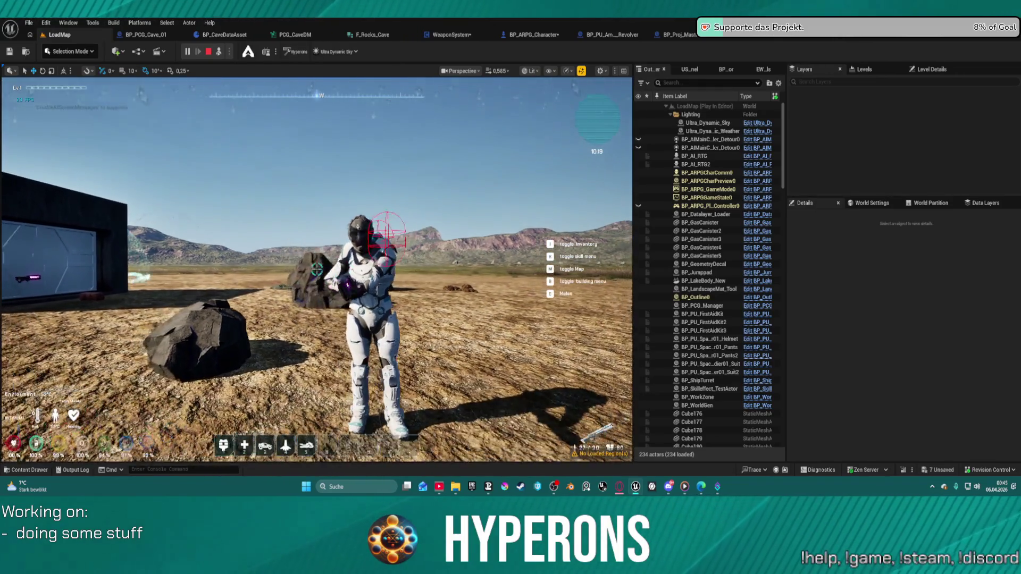
scroll(317, 269, "up", 3)
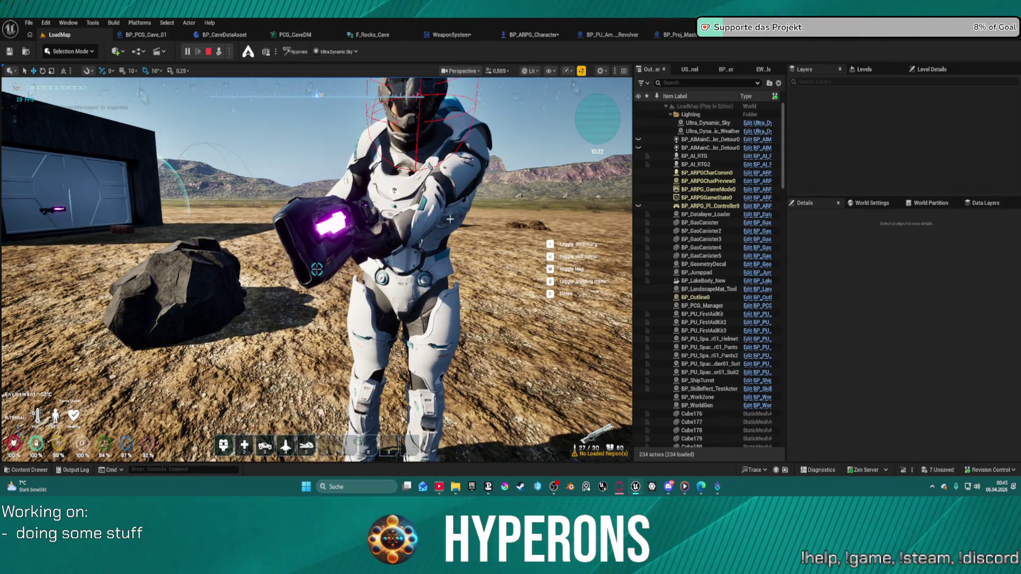
Step: Stop the play-test, orbit around the gun and hand, and open the PlasmaRifle folder in the Content Drawer
key("Escape")
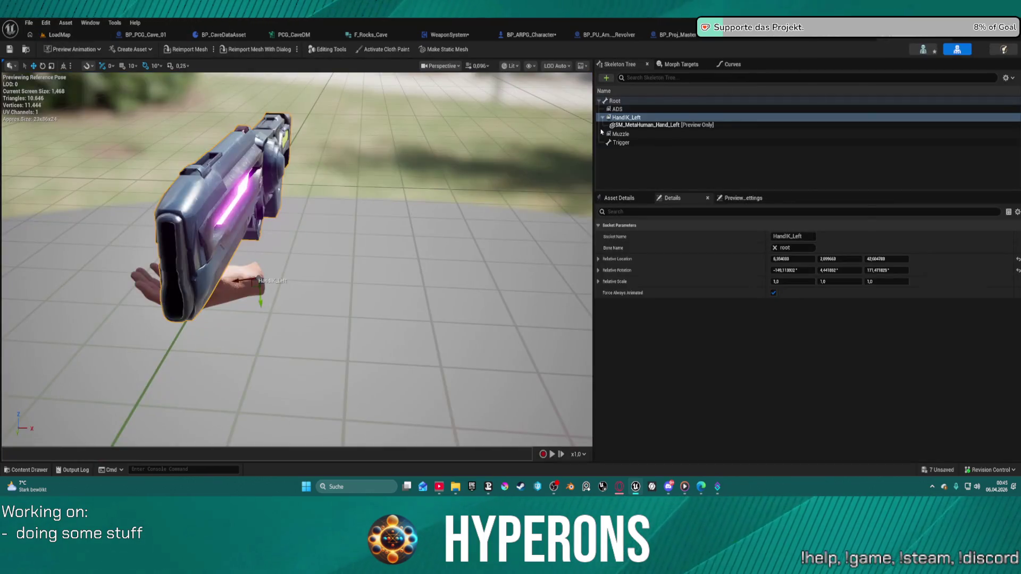
left_click_drag(205, 291, 263, 286)
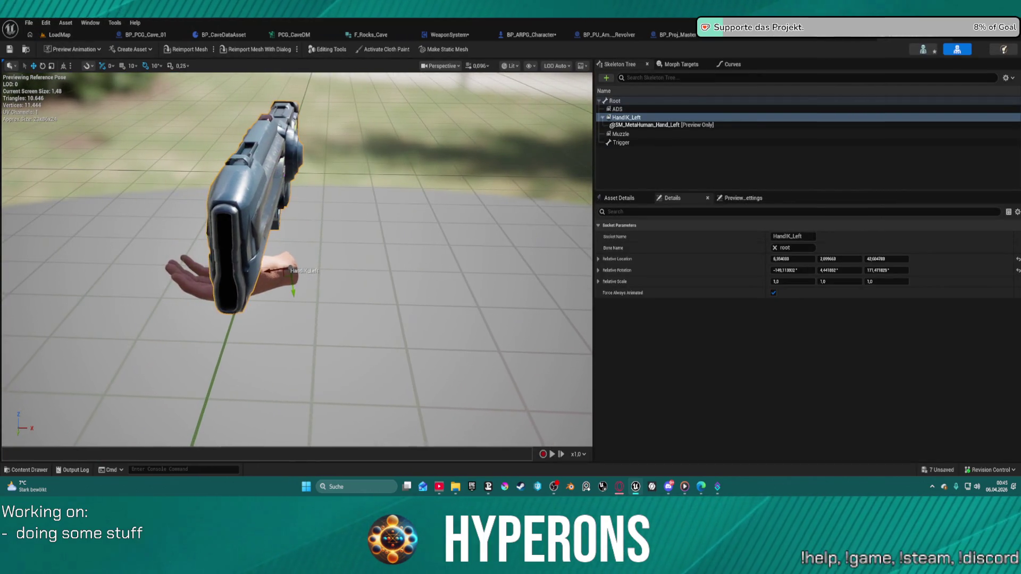
left_click_drag(336, 196, 318, 260)
key("ctrl+space")
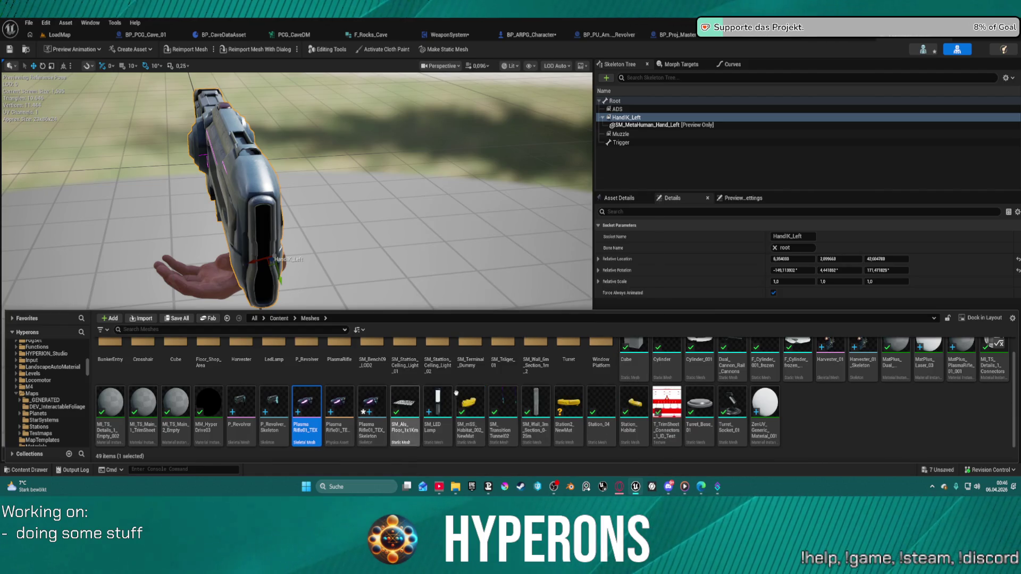
double_click(336, 362)
key("ctrl+space")
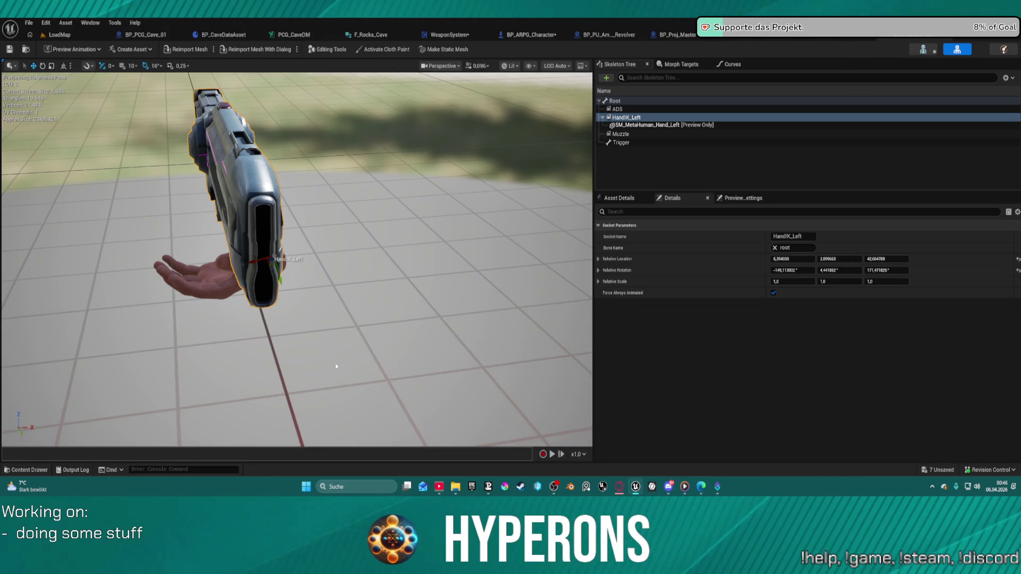
key("ctrl+space")
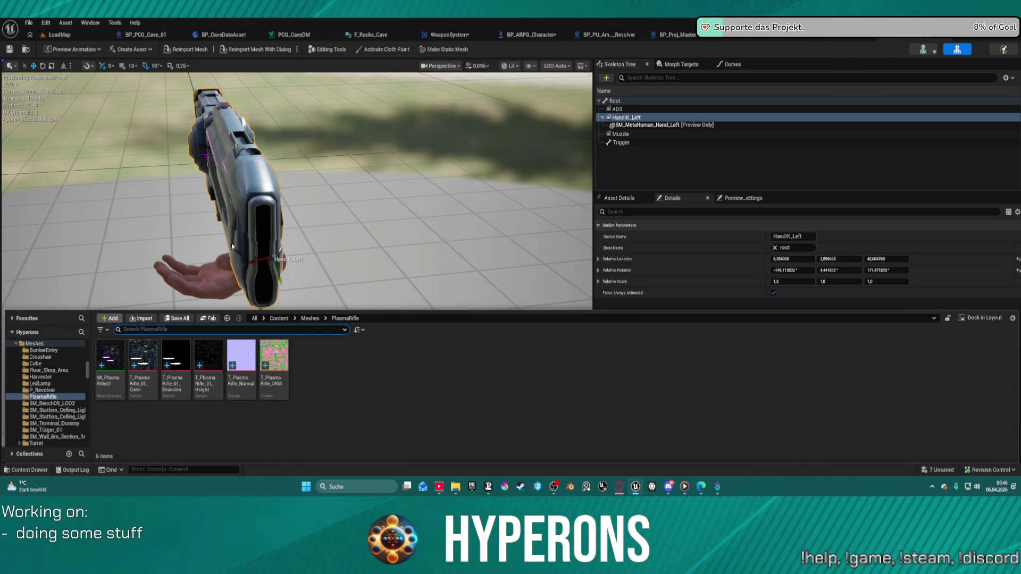
left_click(207, 211)
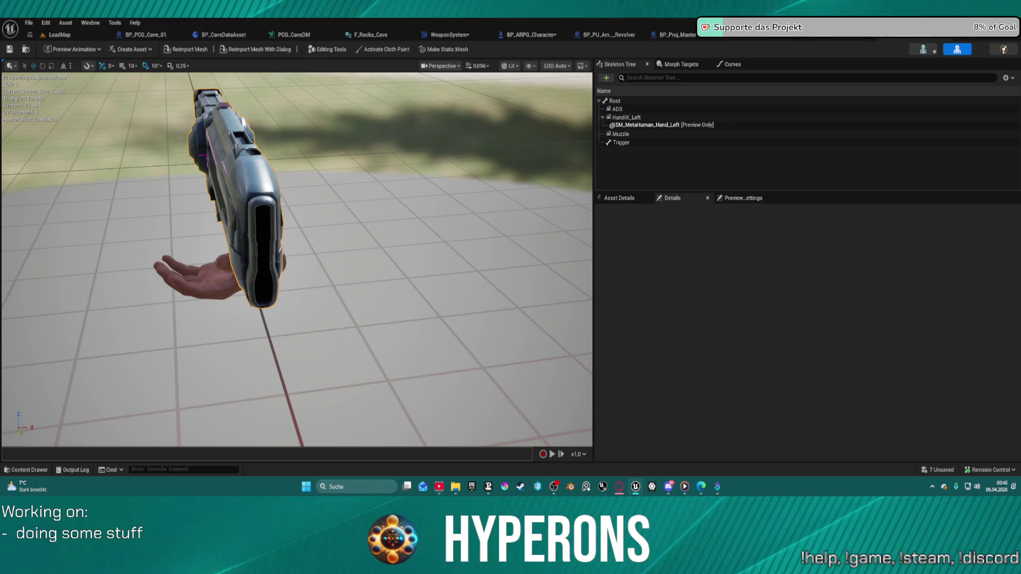
Step: Reselect HandIK_Left, shift it further along the gun, then switch to LoadMap
left_click_drag(257, 199, 296, 245)
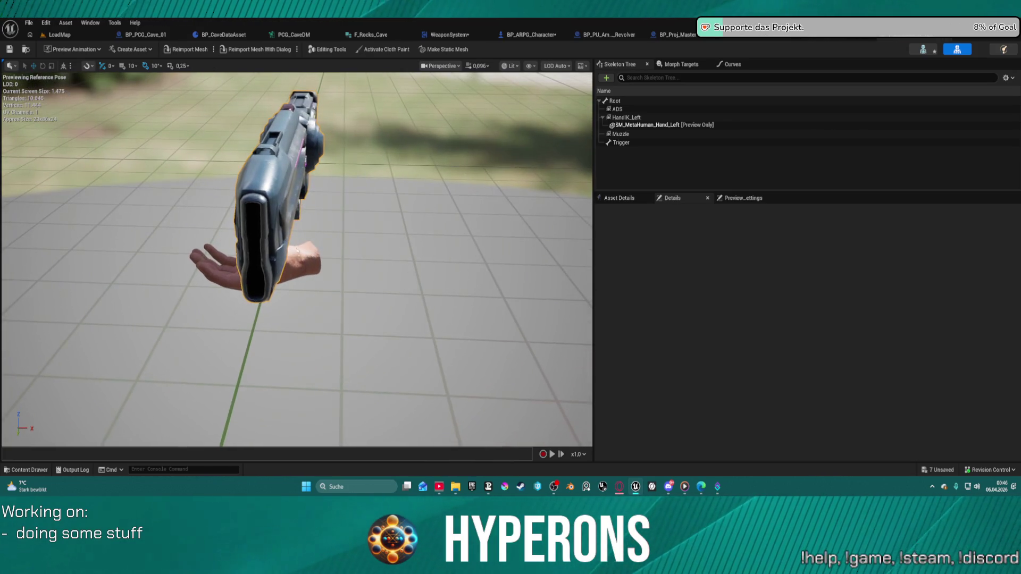
left_click(330, 251)
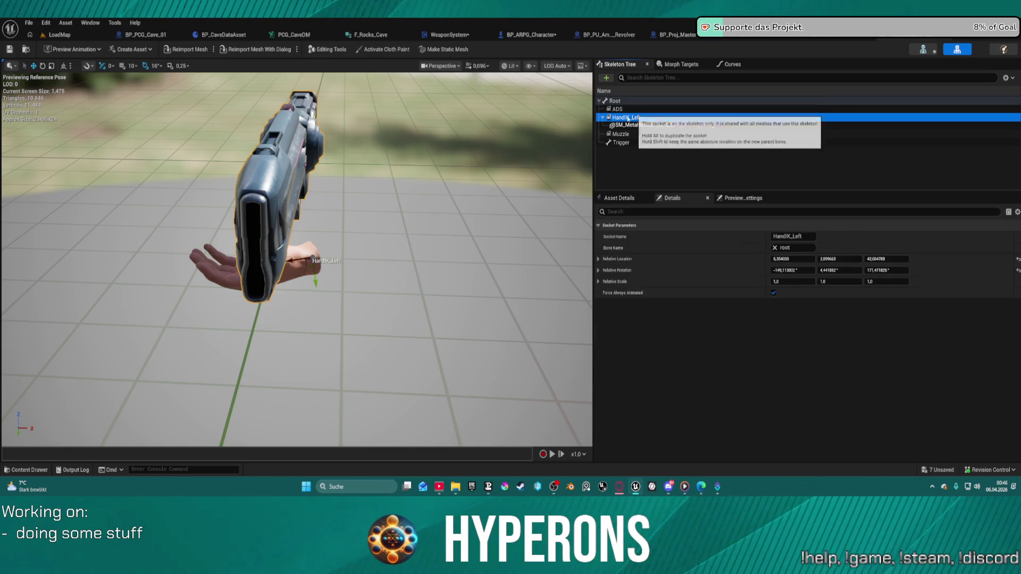
left_click_drag(301, 262, 284, 266)
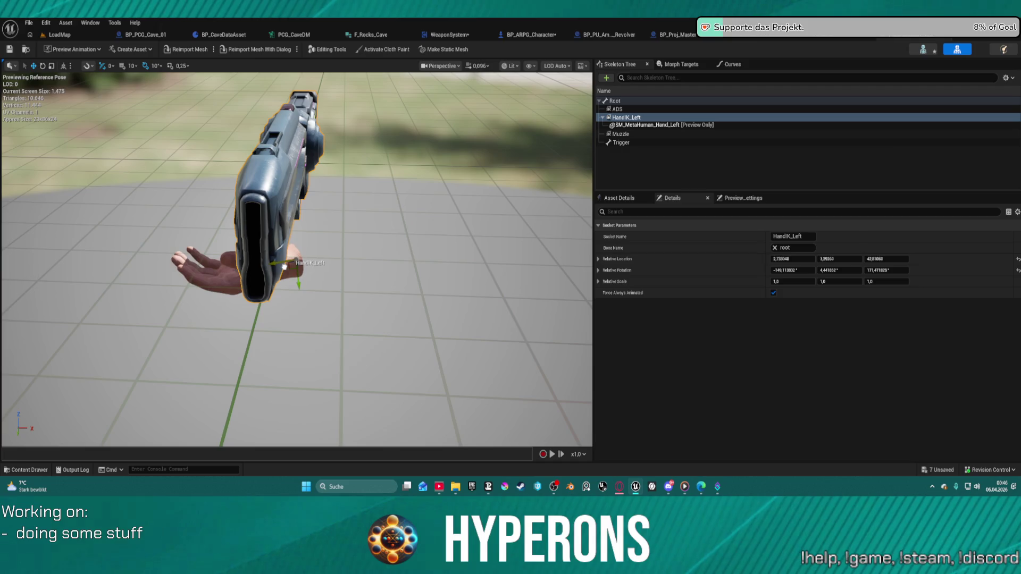
left_click(59, 34)
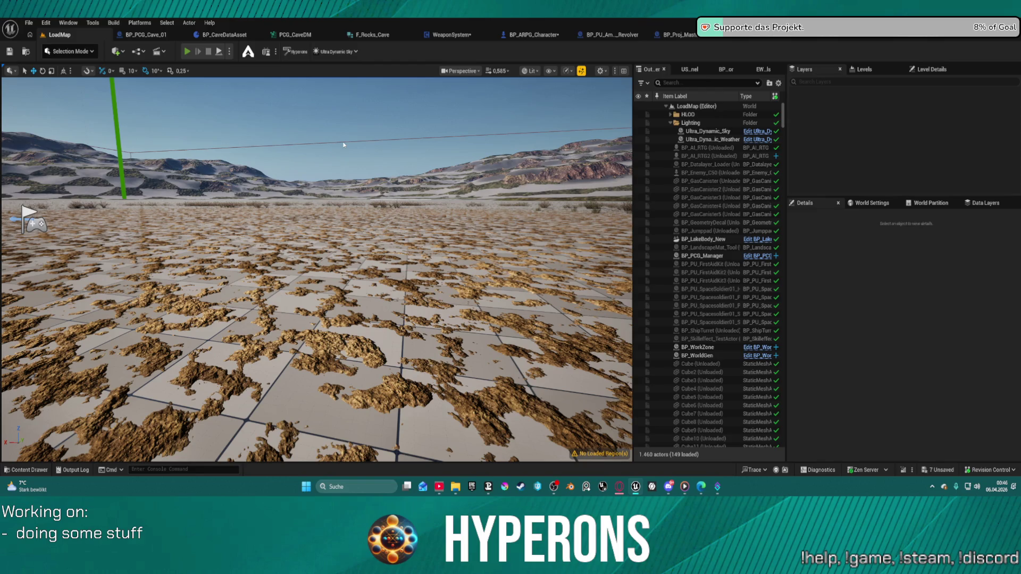
Step: Play LoadMap, open the DEV_ResContainer with E, then close the loot and inventory windows
key("alt+p")
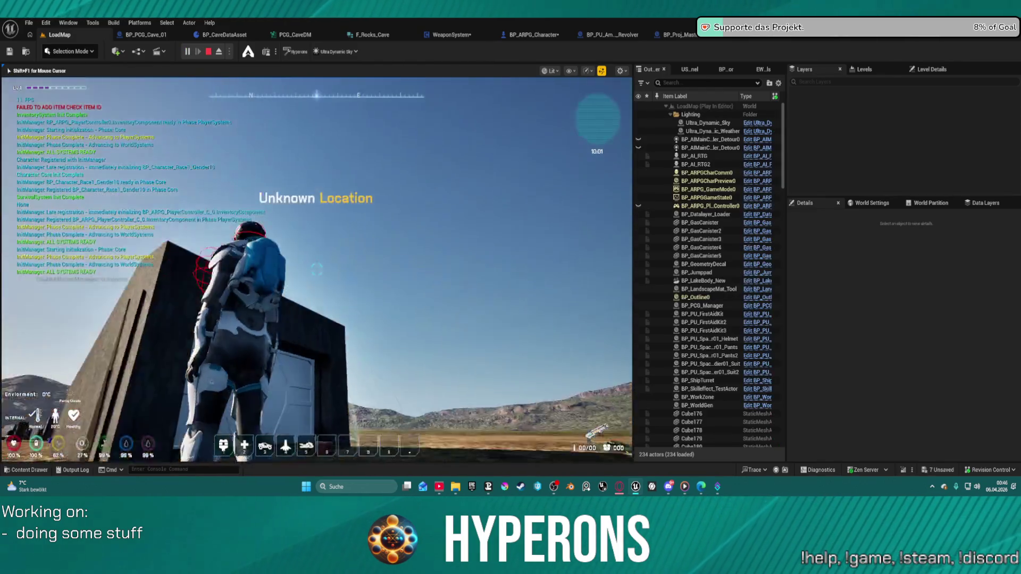
key("e")
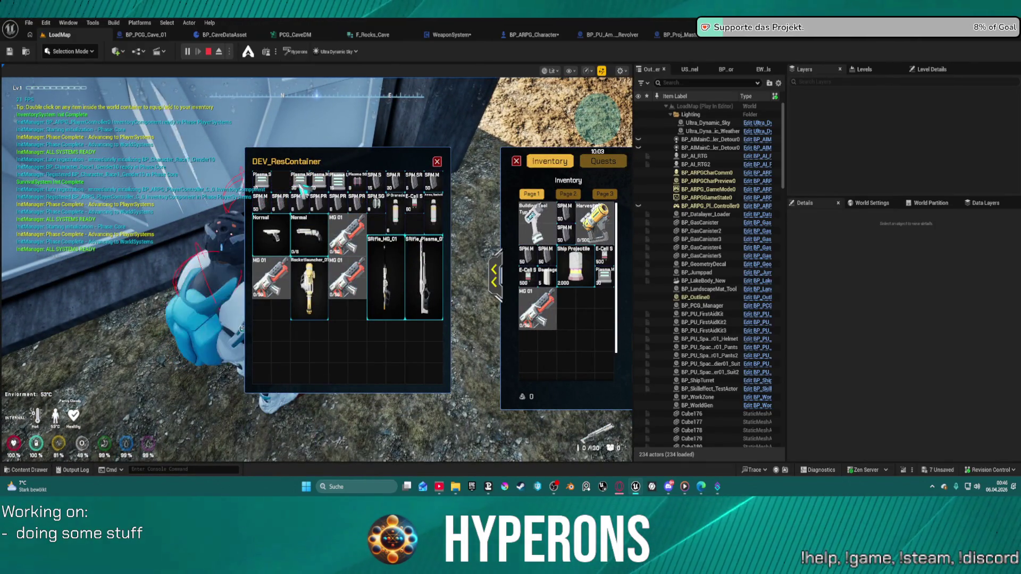
left_click(437, 163)
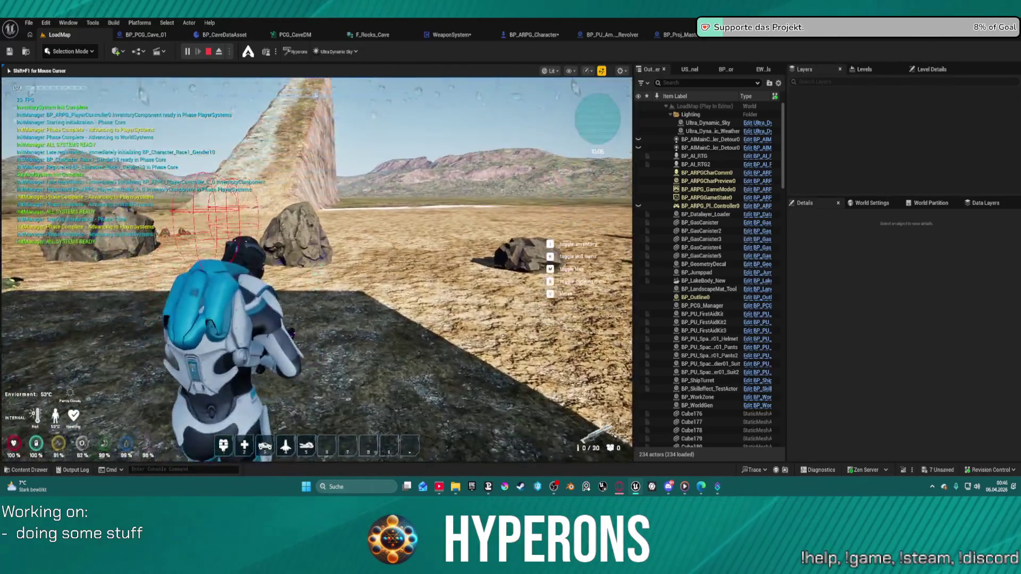
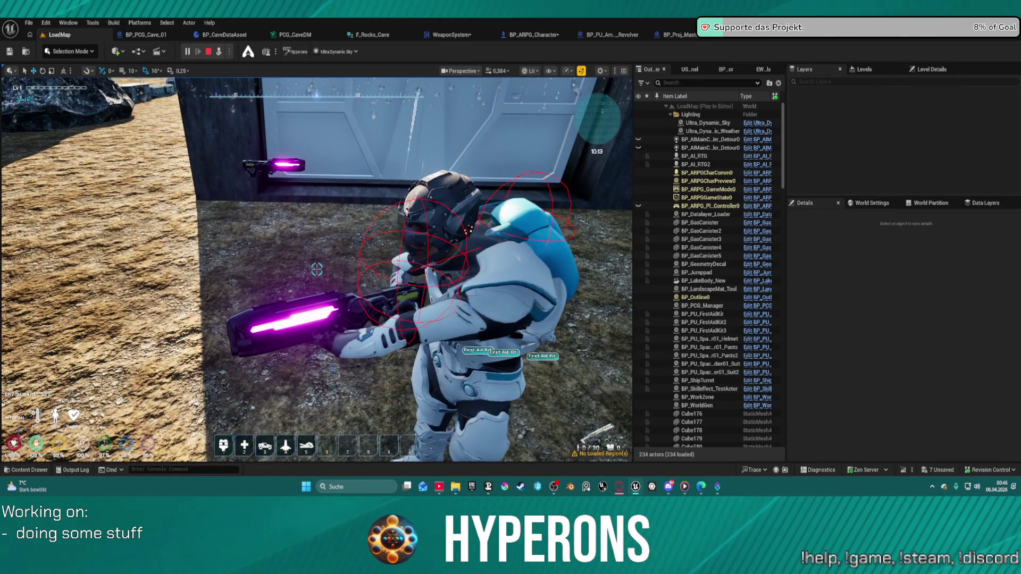
Step: Stop the play session and nudge the plasma rifle's HandIK_Left socket right and down
key("Escape")
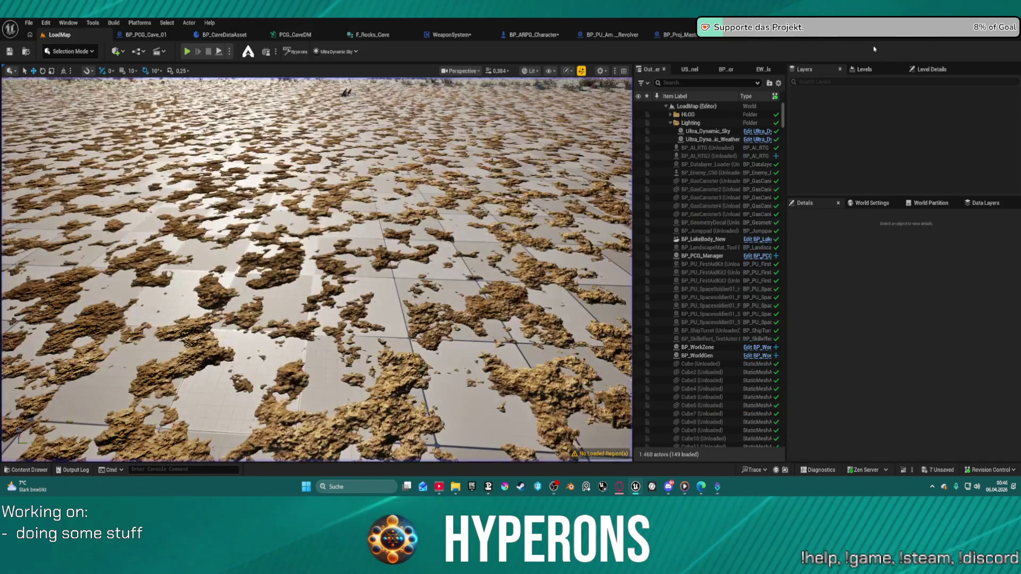
left_click(723, 34)
mouse_move(417, 192)
left_mouse_down()
mouse_move(388, 165)
mouse_move(367, 213)
mouse_move(267, 309)
left_mouse_up()
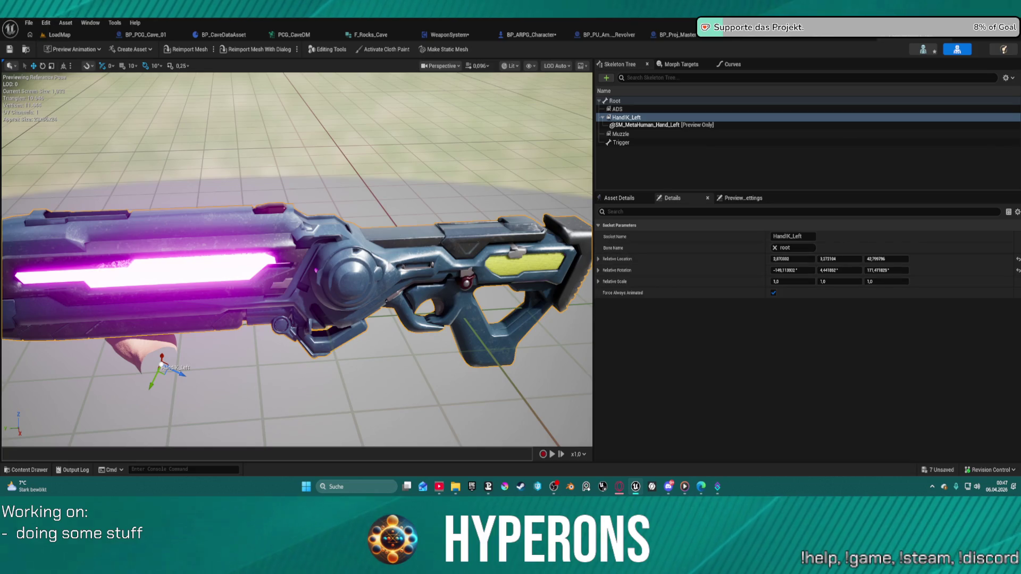
mouse_move(163, 372)
left_mouse_down()
mouse_move(213, 367)
mouse_move(277, 387)
left_mouse_up()
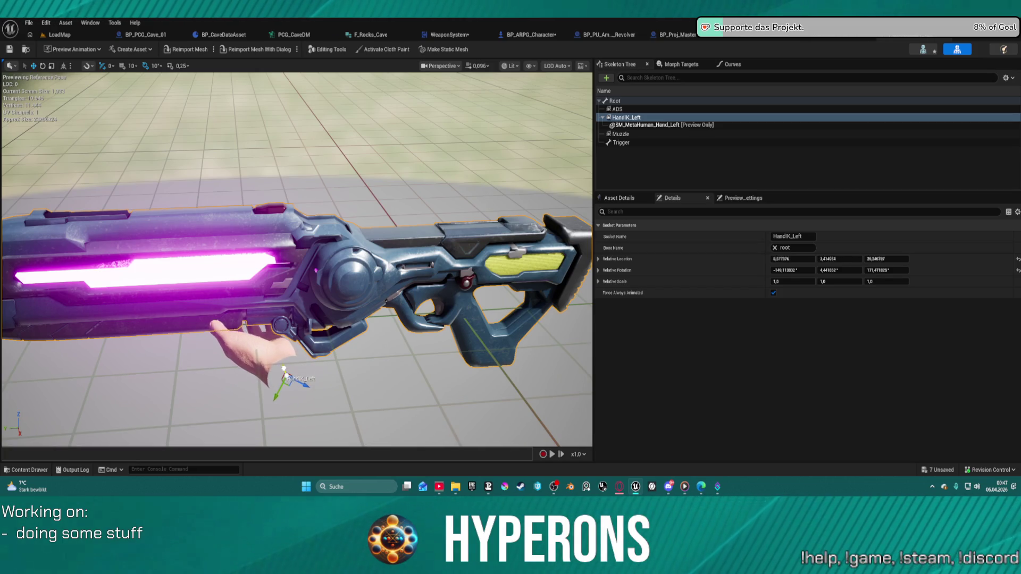
left_click_drag(282, 352, 284, 360)
left_click(75, 37)
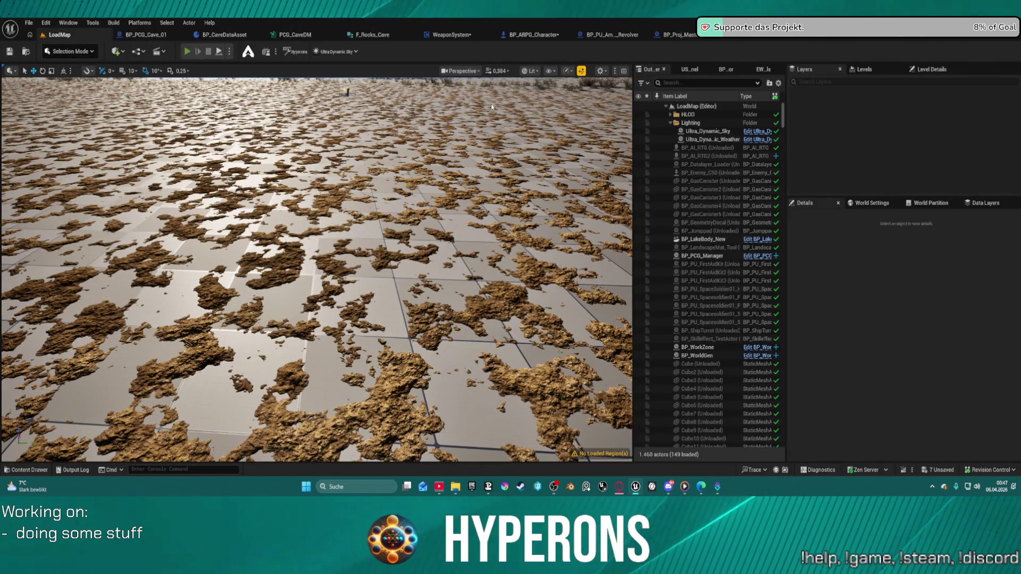
Step: Start a play session and take Rifle_Plasma_01 and Plasma M ammo from DEV_ResContainer
key("alt+p")
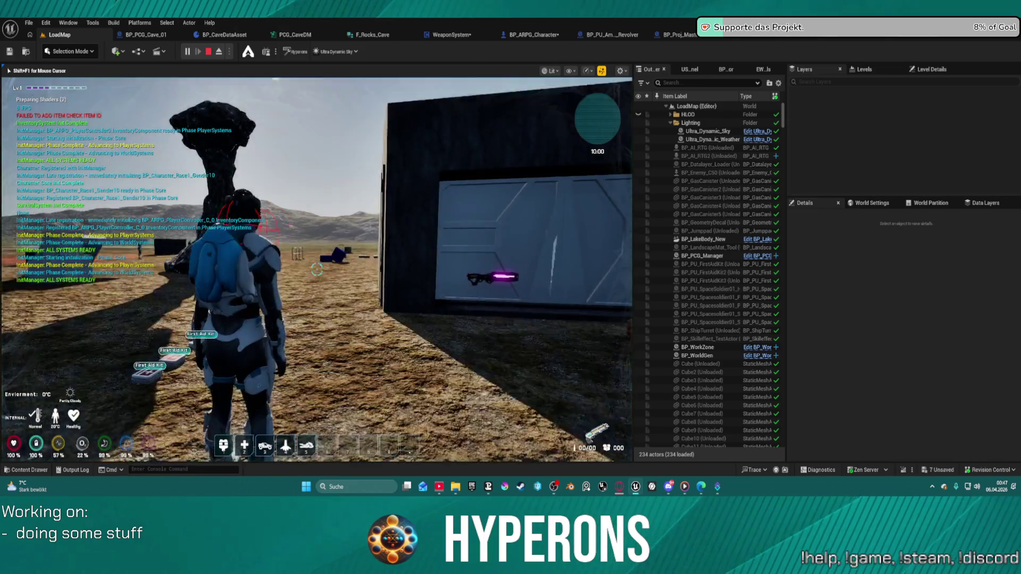
key("w")
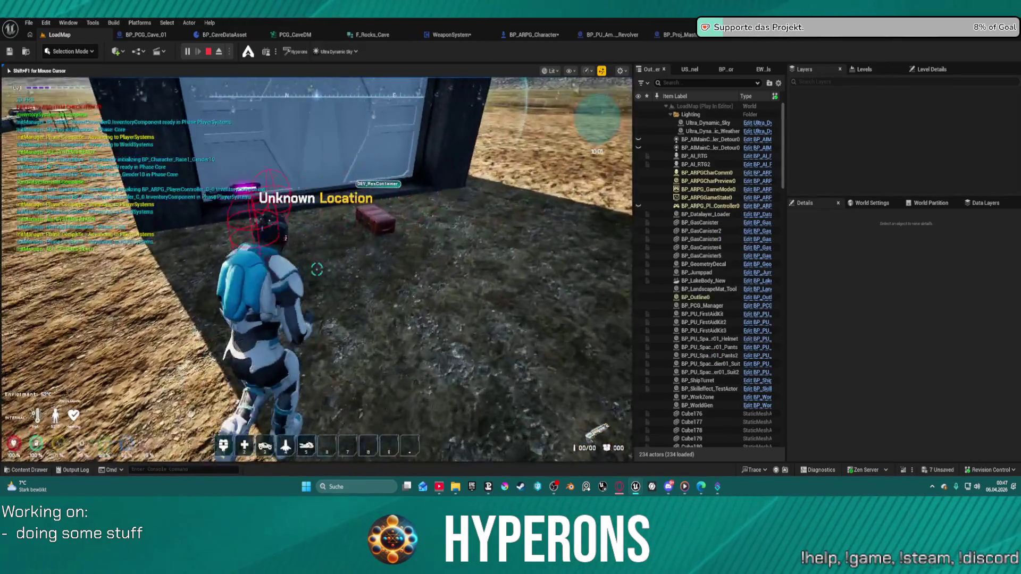
key("e")
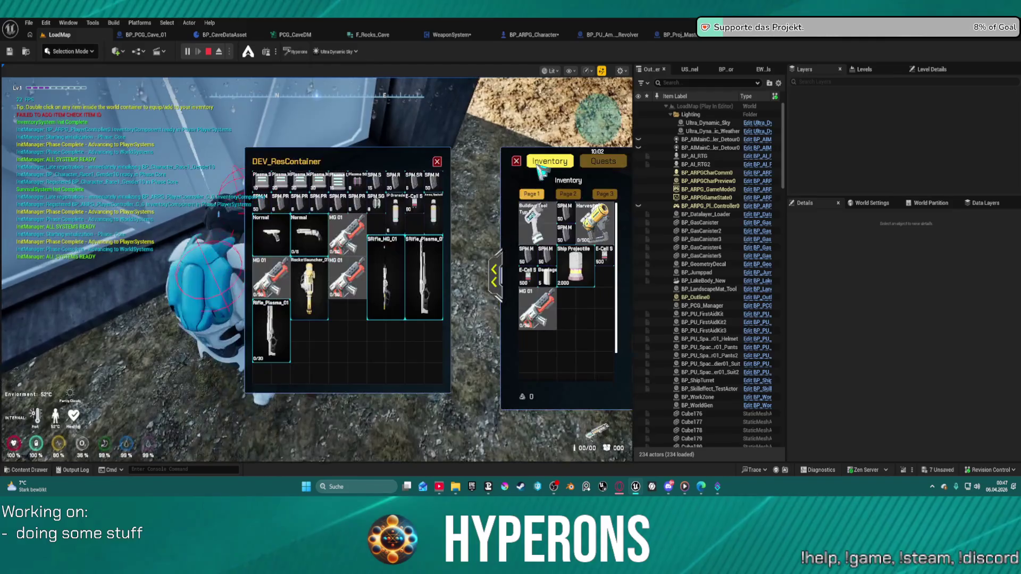
double_click(271, 329)
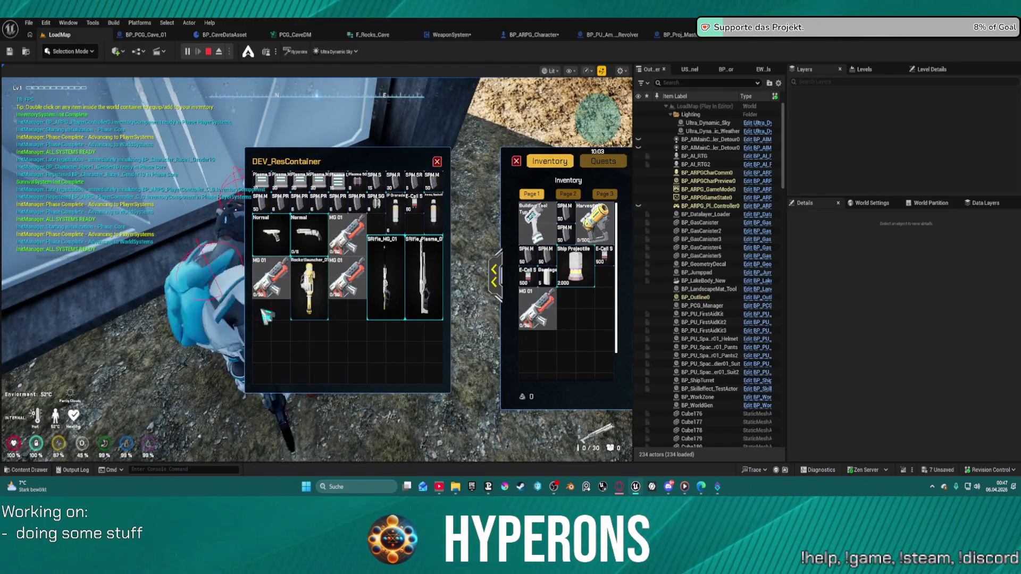
double_click(317, 183)
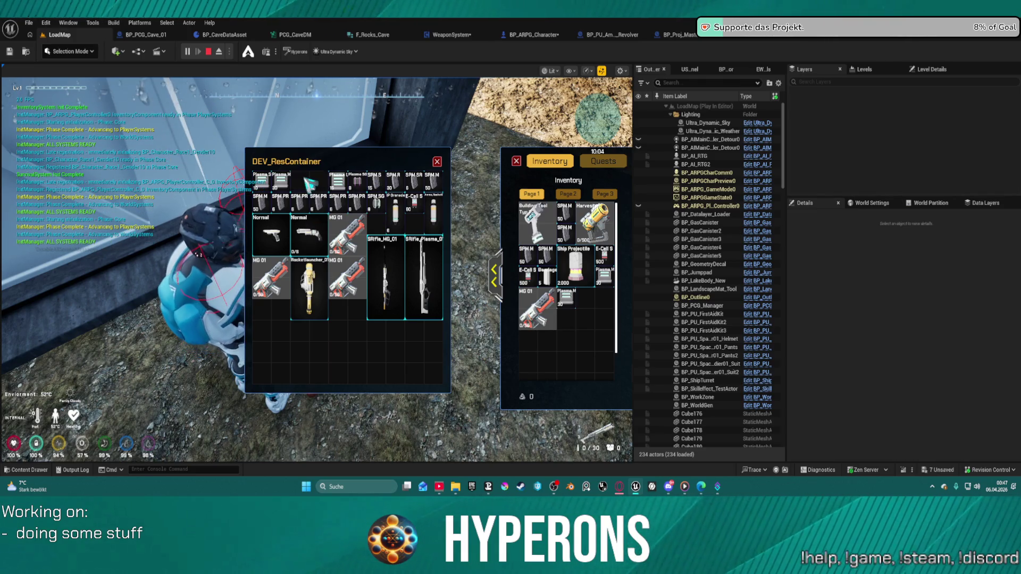
left_click(437, 162)
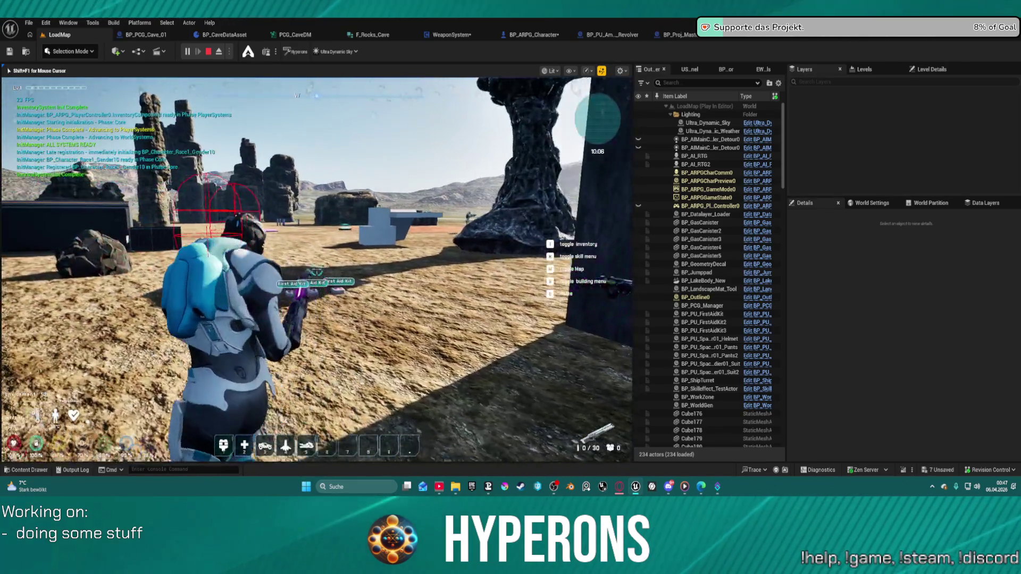
Step: Reload the plasma rifle and fire it at the wall
key("r")
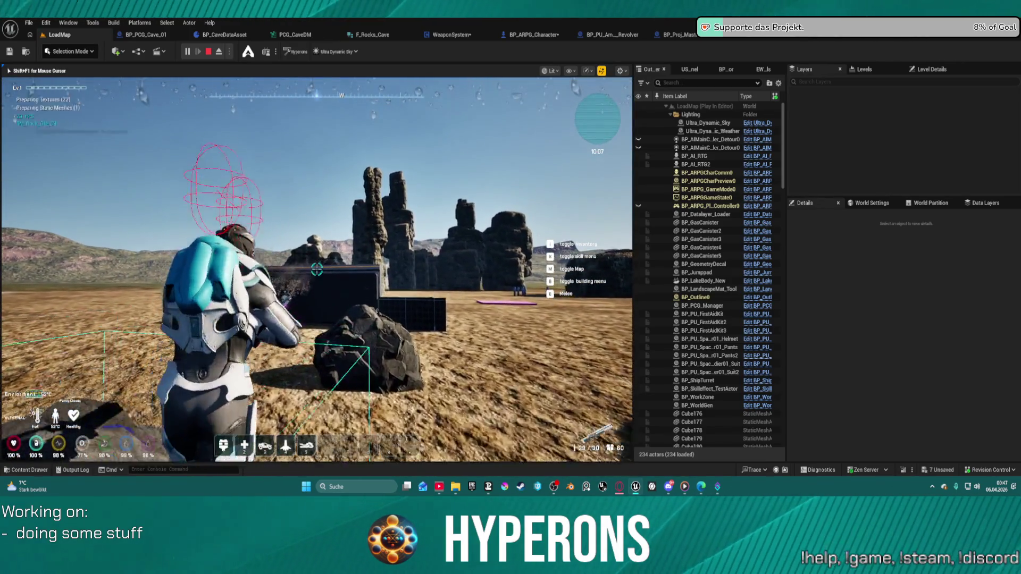
key("w")
left_click(317, 270)
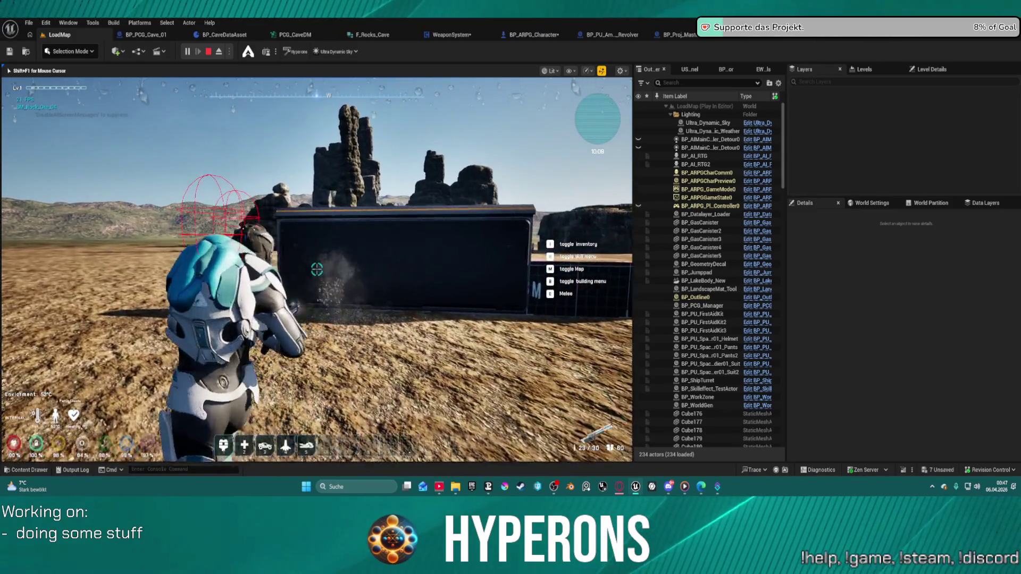
Step: Detach the camera with Shift+F1 to inspect the left-hand grip, then stop the session
key("shift+F1")
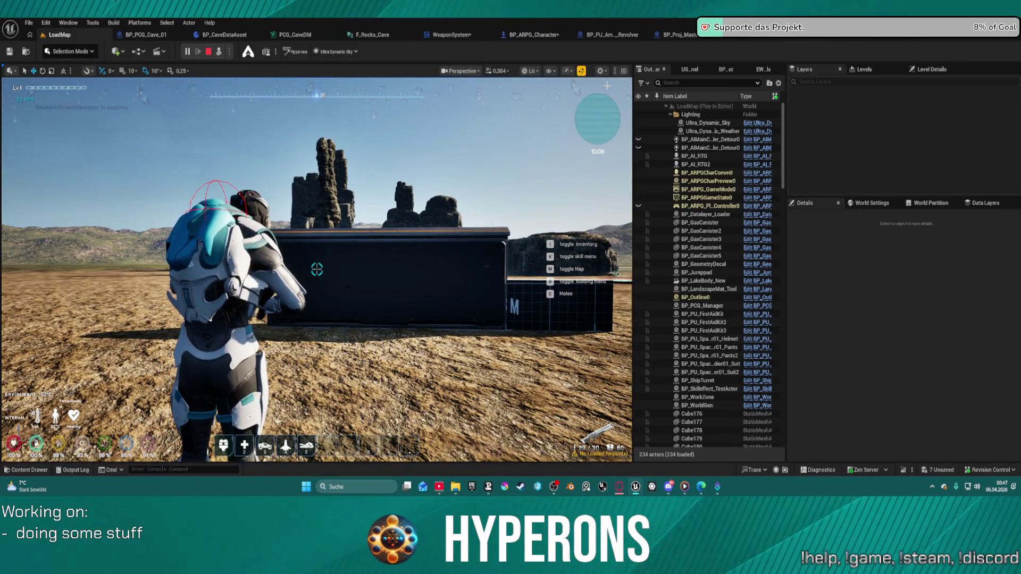
left_click(317, 270)
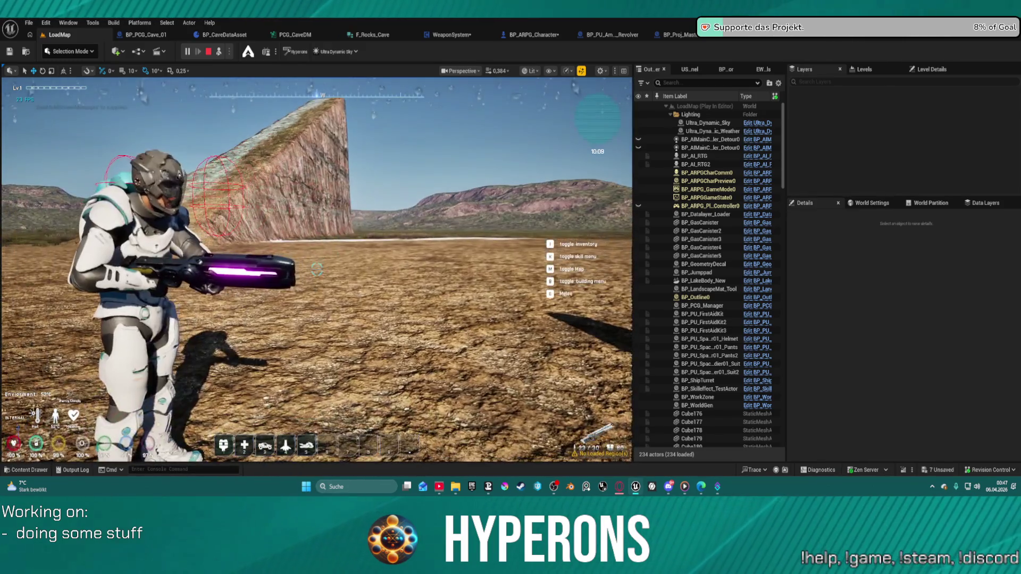
key("s")
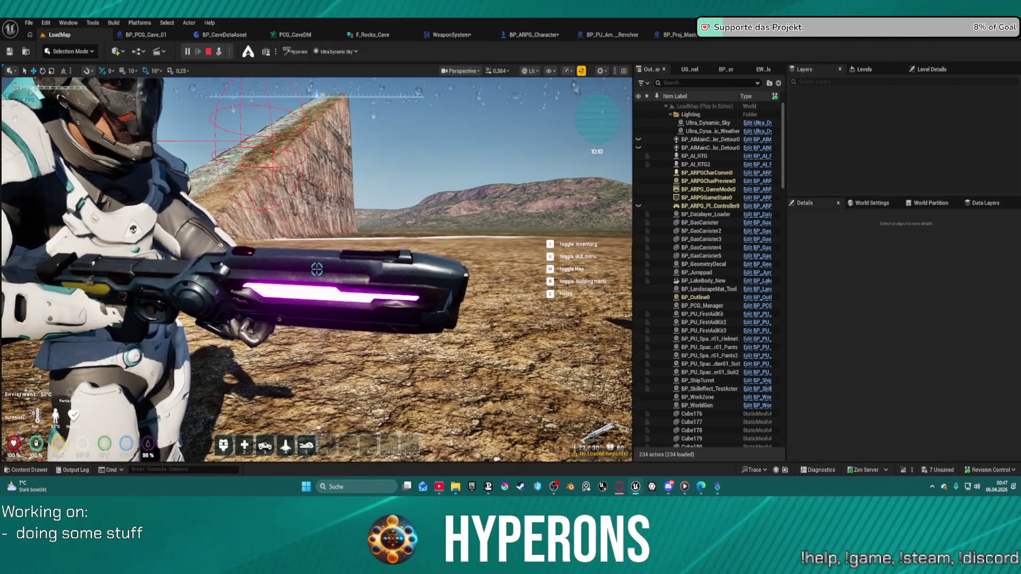
key("w")
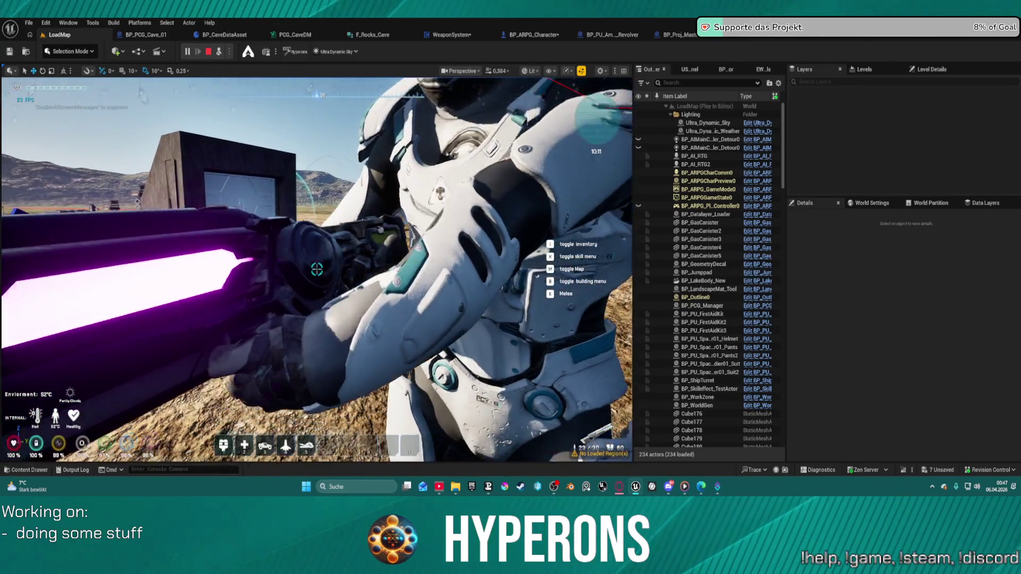
key("s")
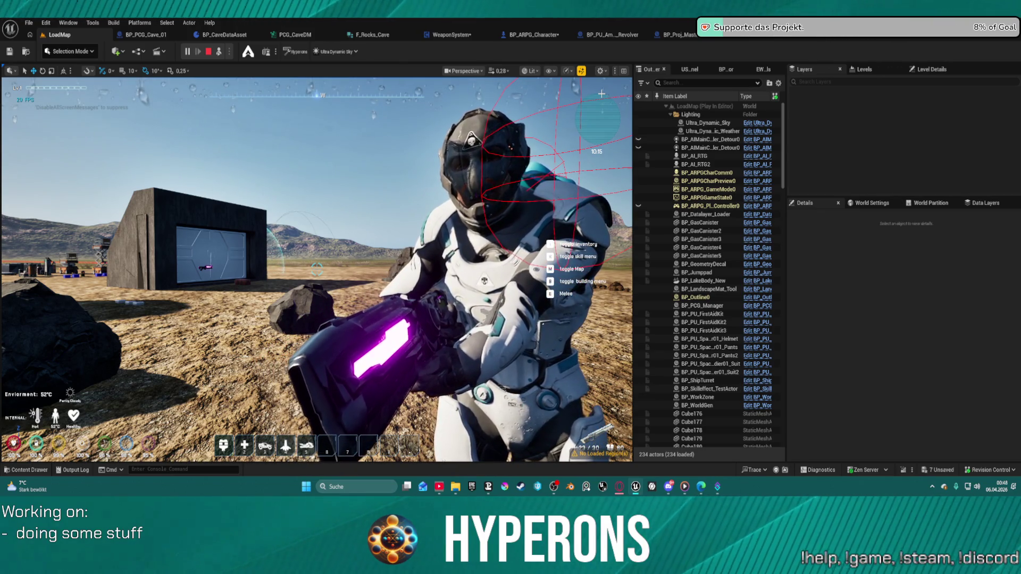
key("a")
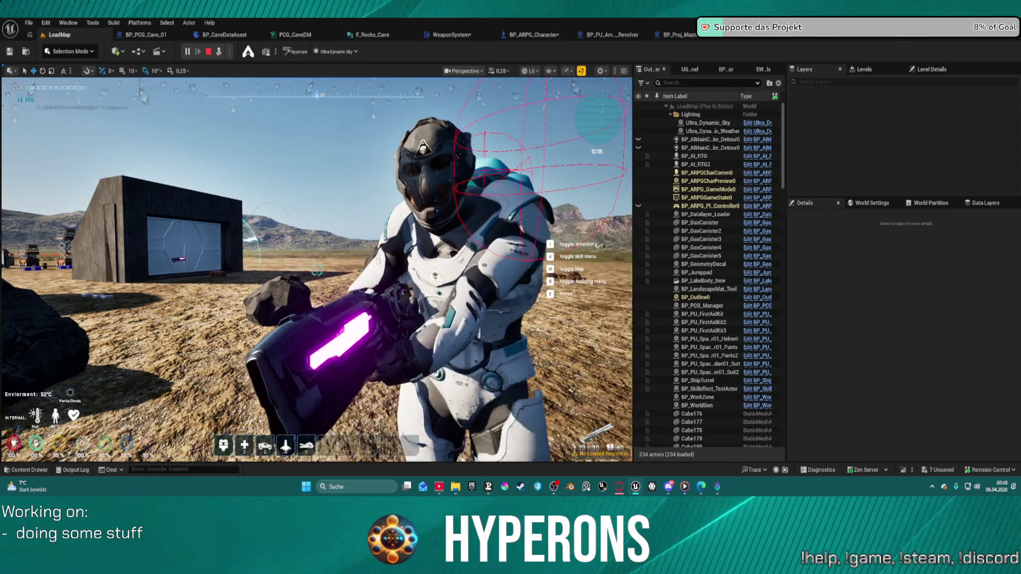
left_click(317, 269)
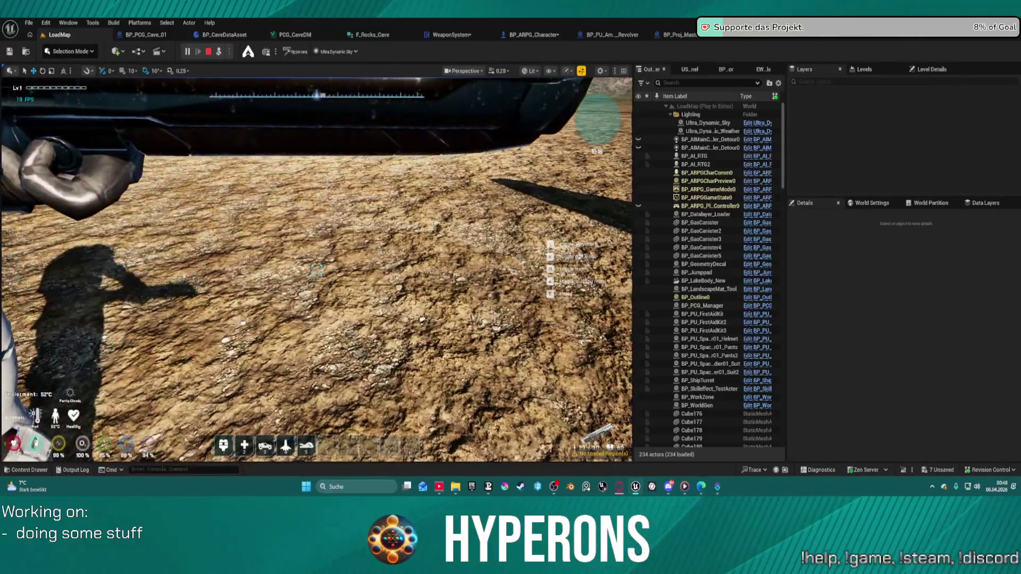
key("Tab")
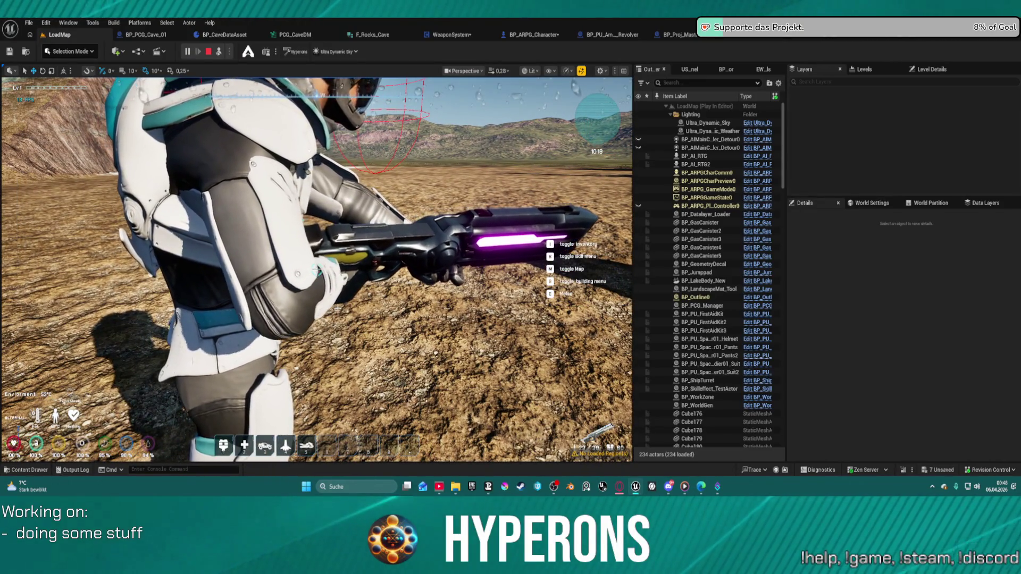
key("shift+F1")
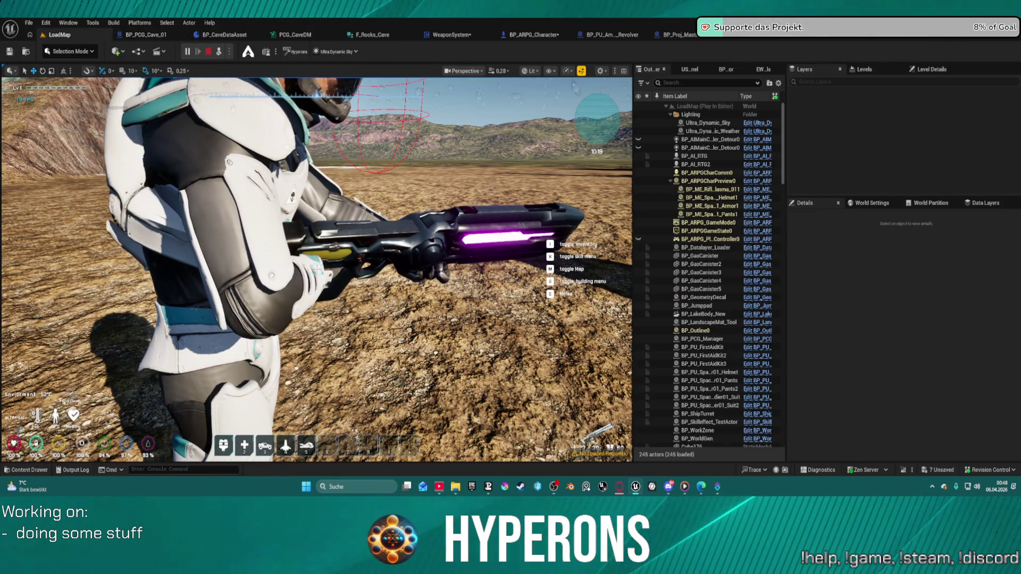
left_click(208, 51)
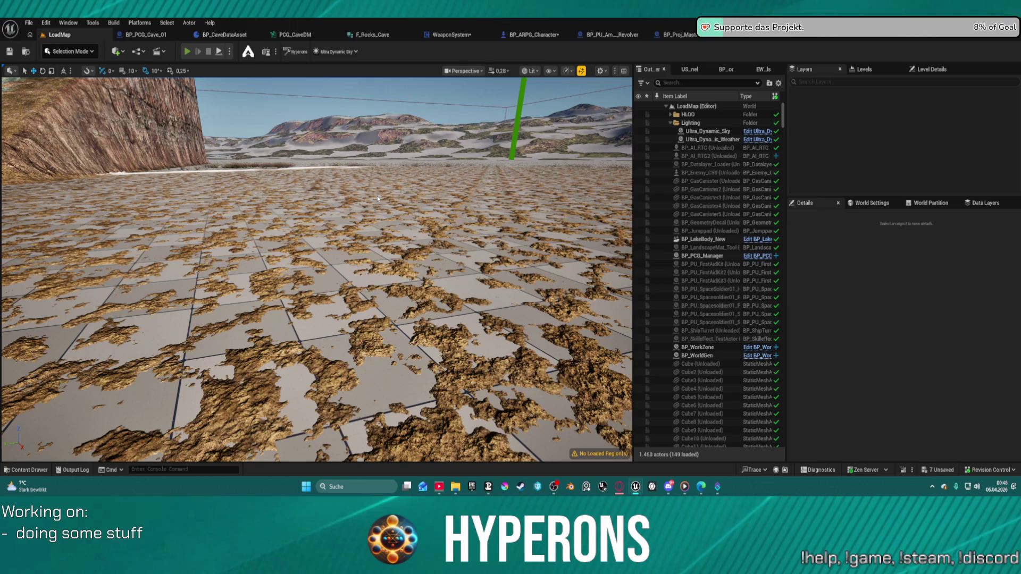
Step: Start another play session and equip the MG 01 rifle from the inventory
key("alt+p")
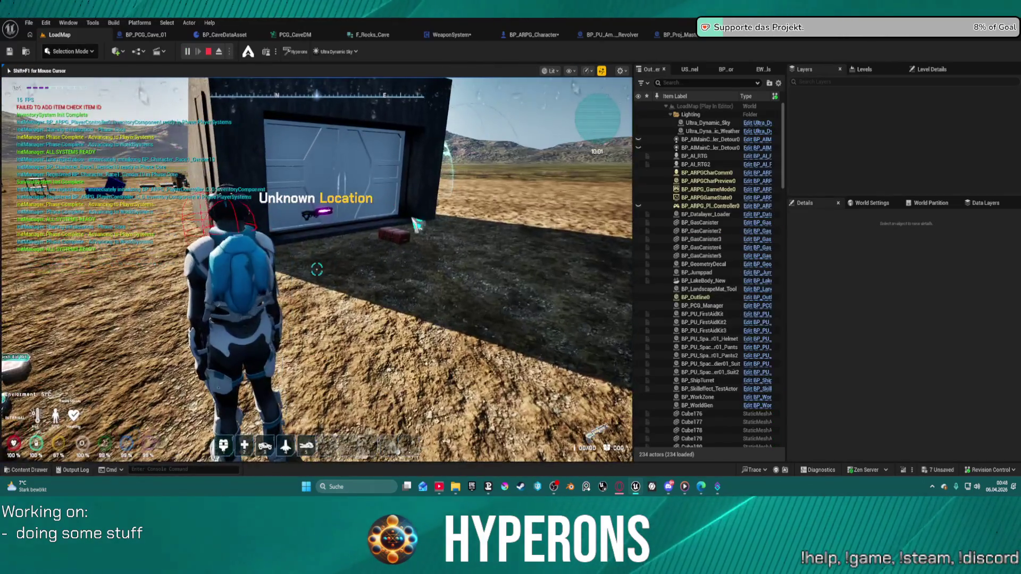
key("i")
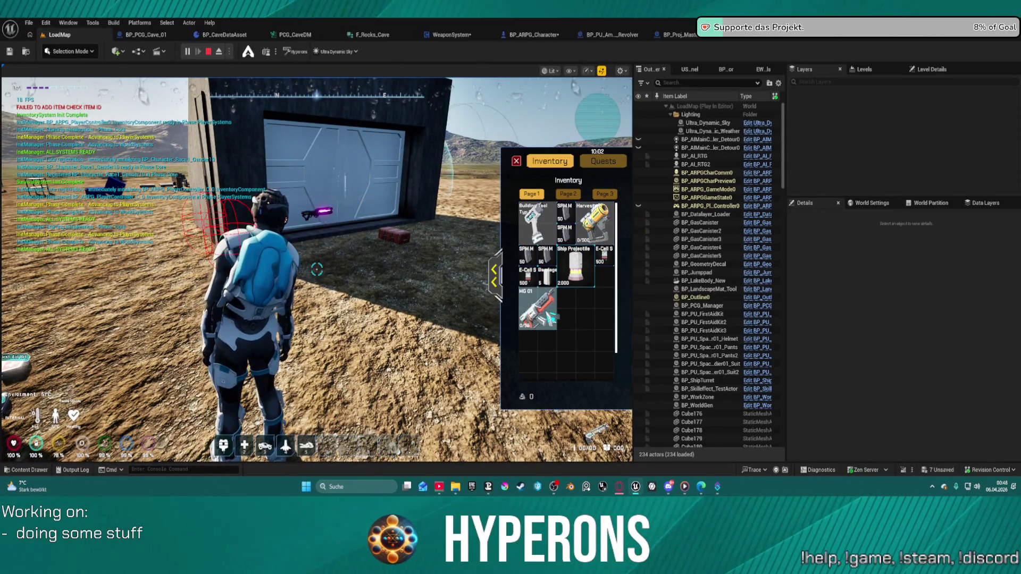
double_click(551, 318)
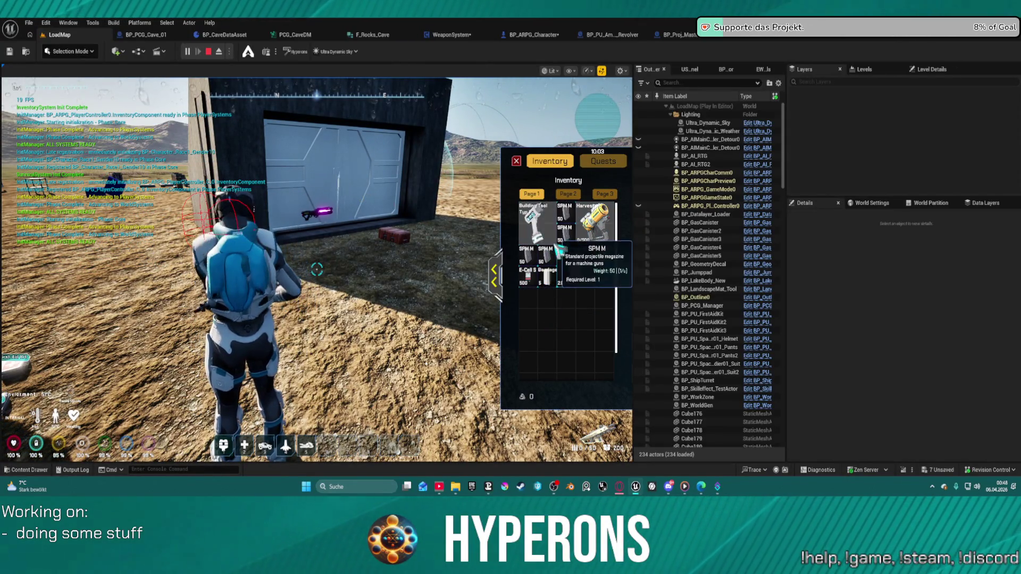
mouse_move(566, 245)
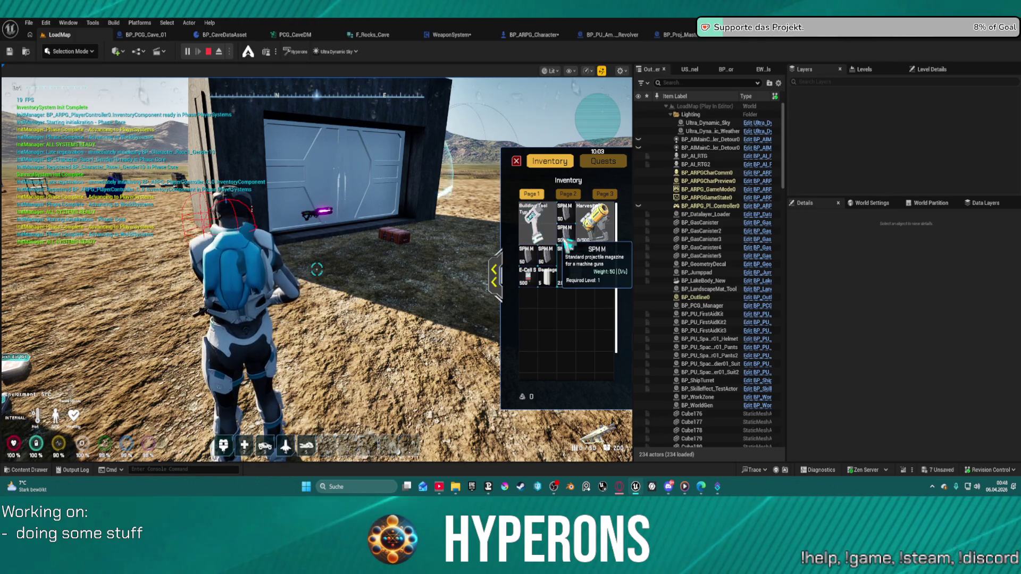
left_click(515, 162)
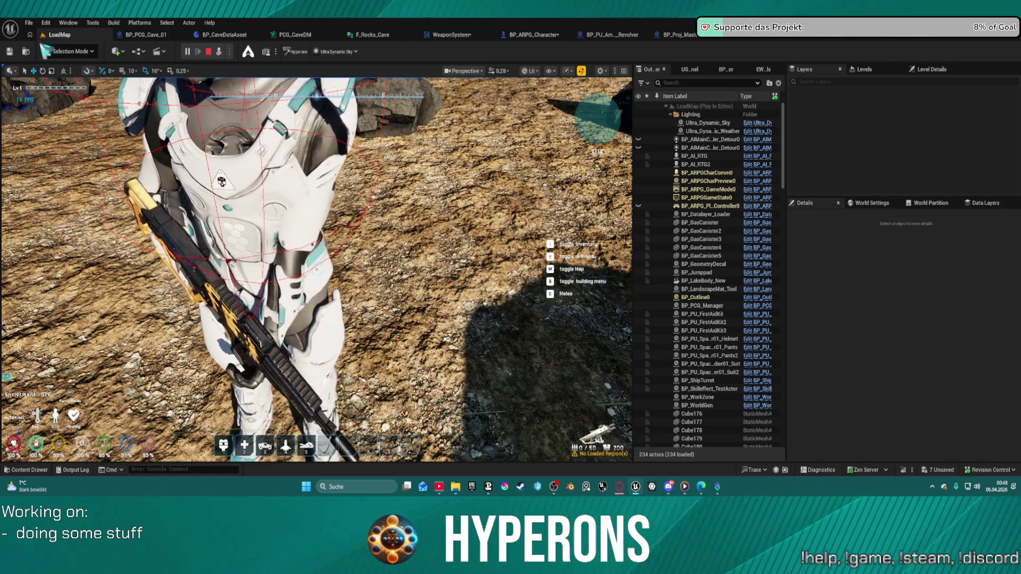
Step: Reload the rifle, walk up to the rock and fire at it
mouse_move(344, 200)
left_mouse_down()
mouse_move(401, 79)
mouse_move(340, 223)
left_mouse_up()
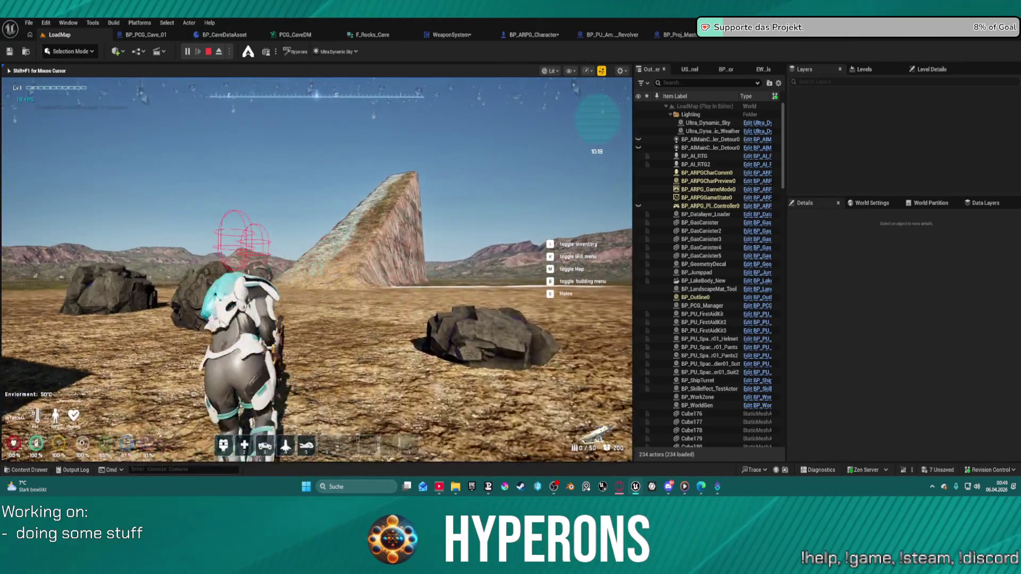
key("r")
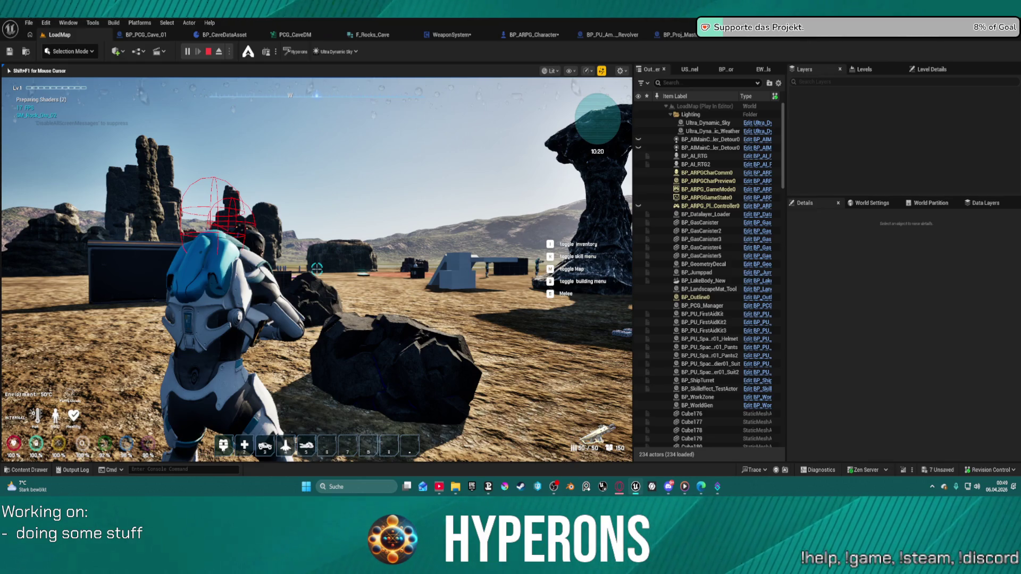
key("super")
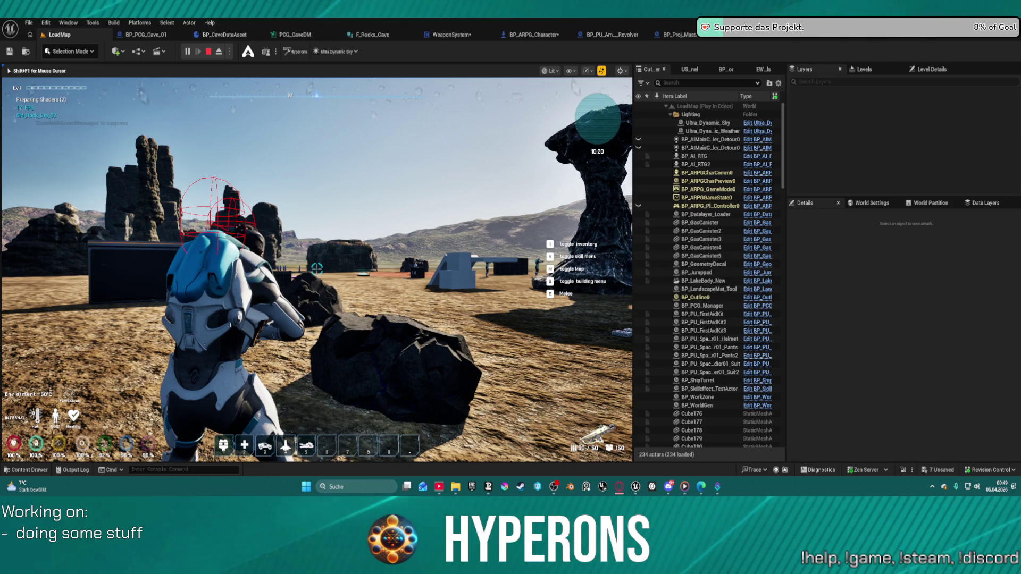
key("w")
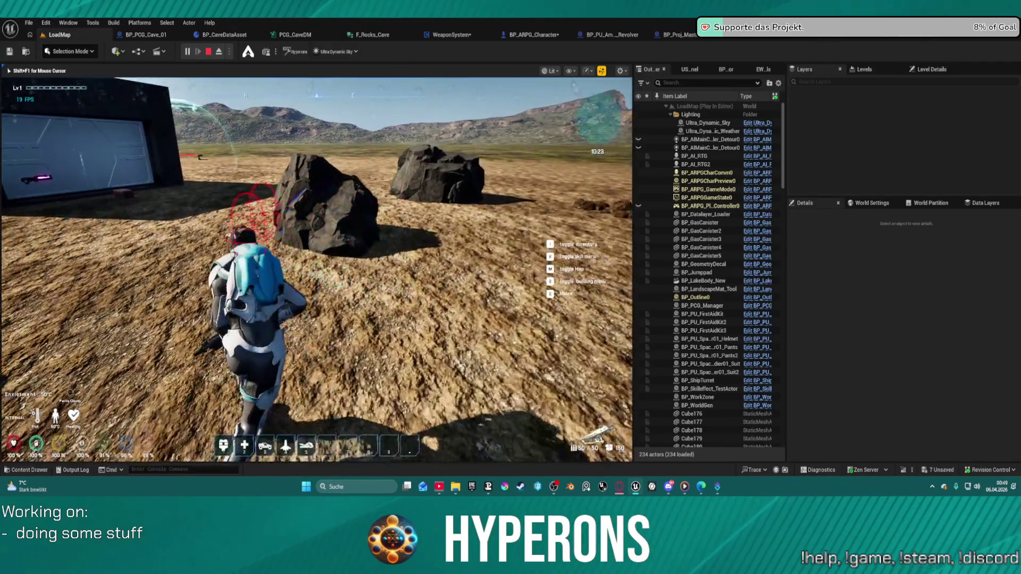
key("s")
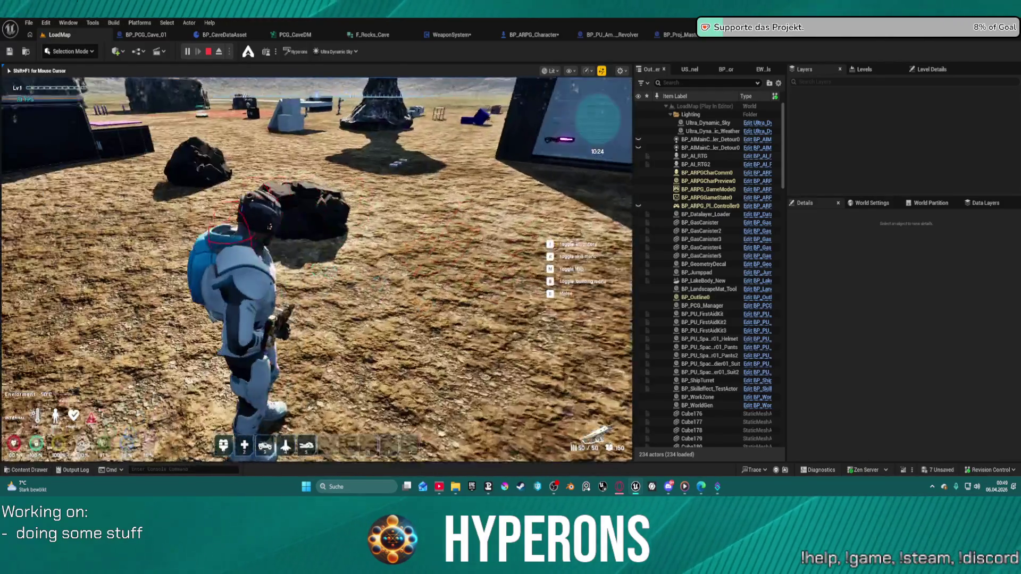
key("w")
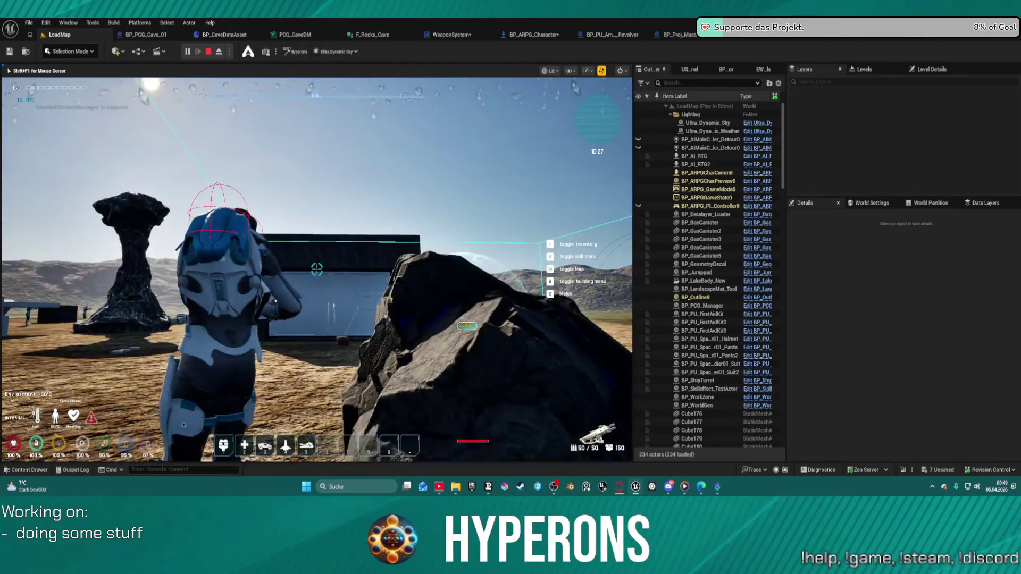
key("s")
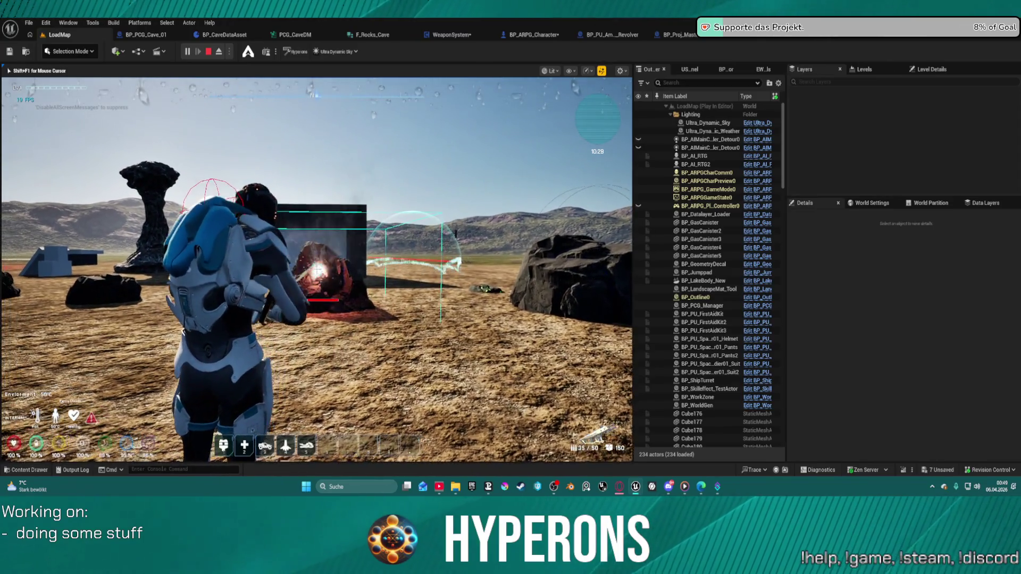
left_click(316, 269)
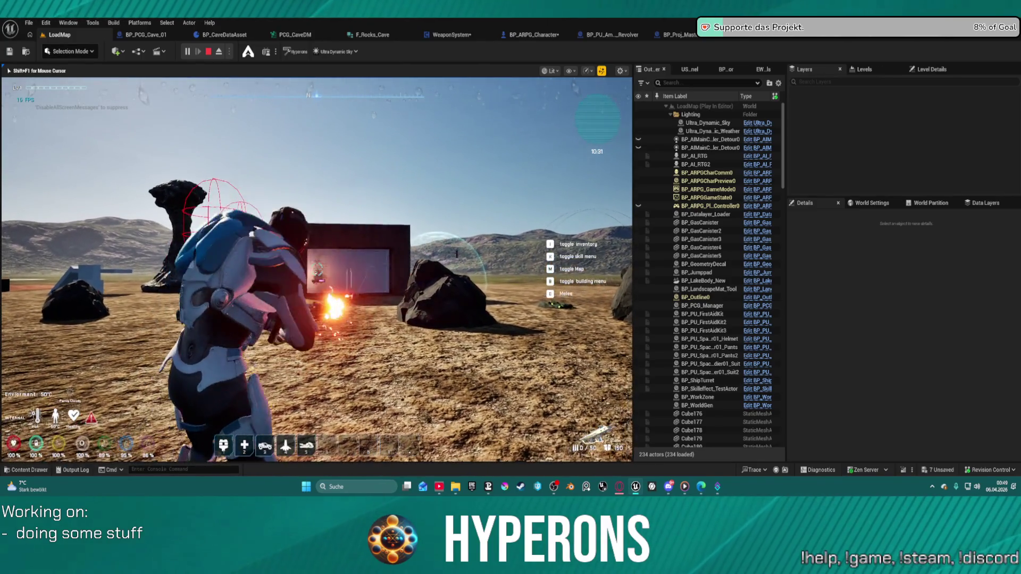
Step: Reload again and run across the terrain to the black box, jumping onto it
key("w")
key("r")
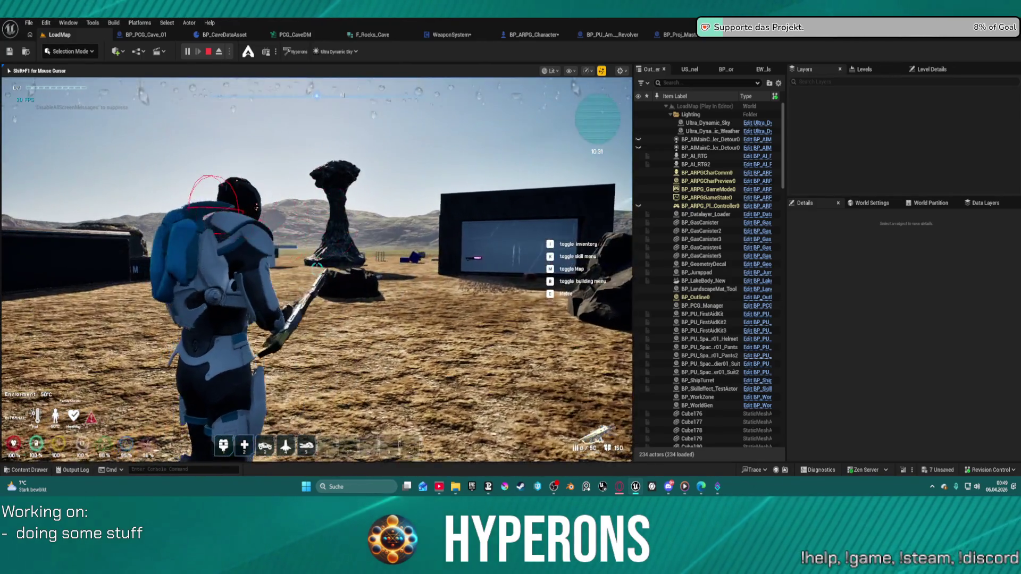
key("b")
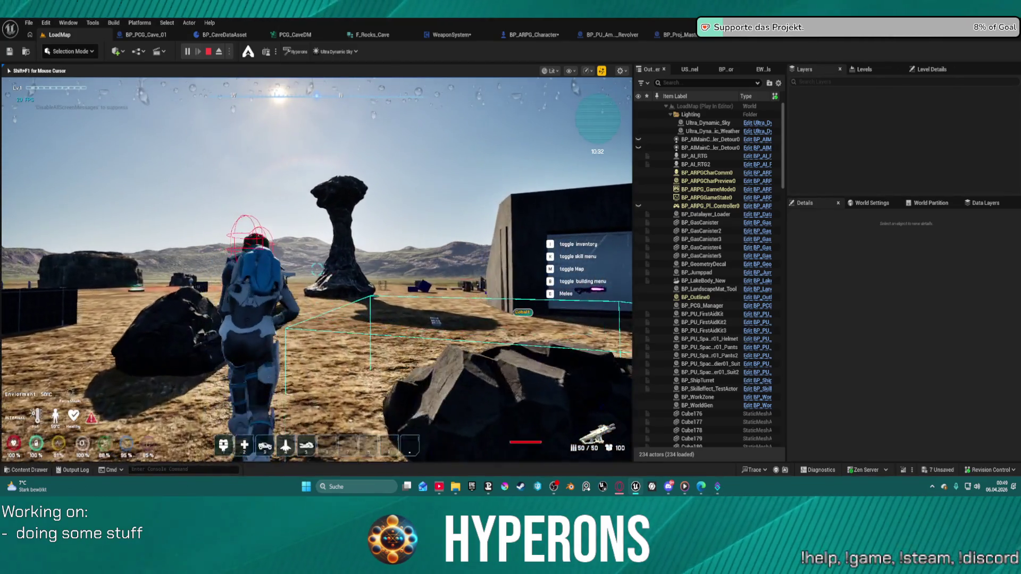
key("w")
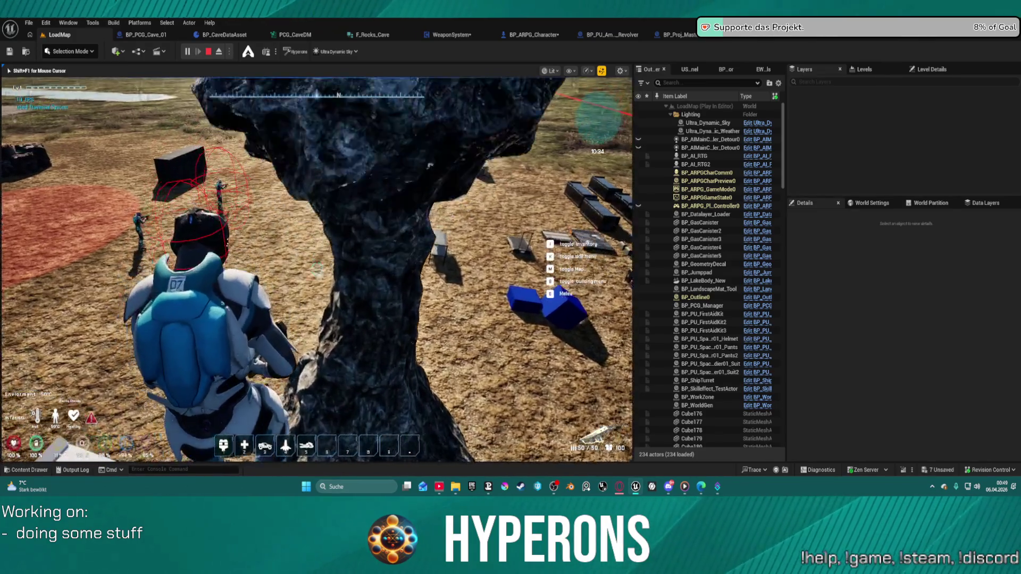
key("w")
key("w")
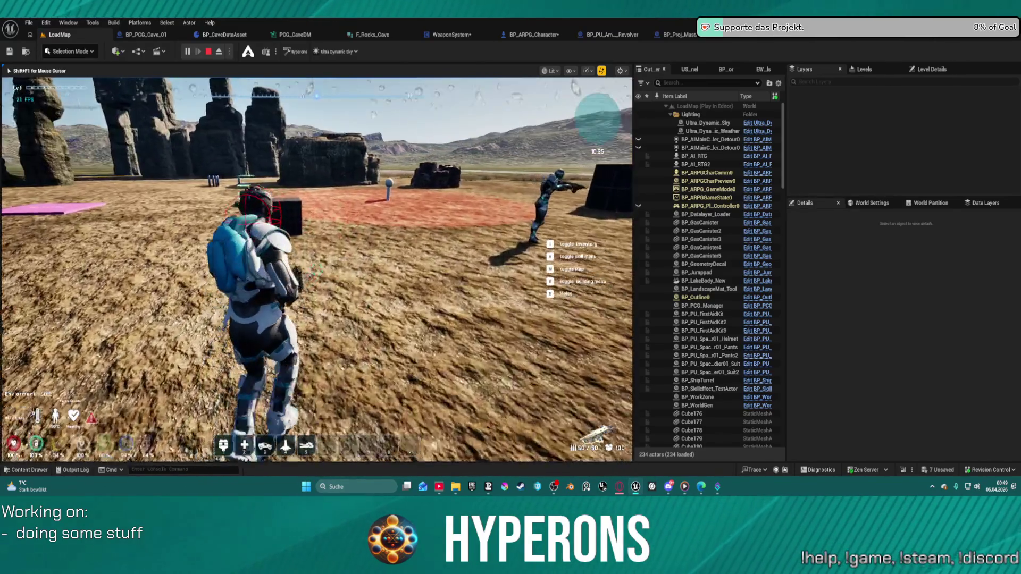
key("w")
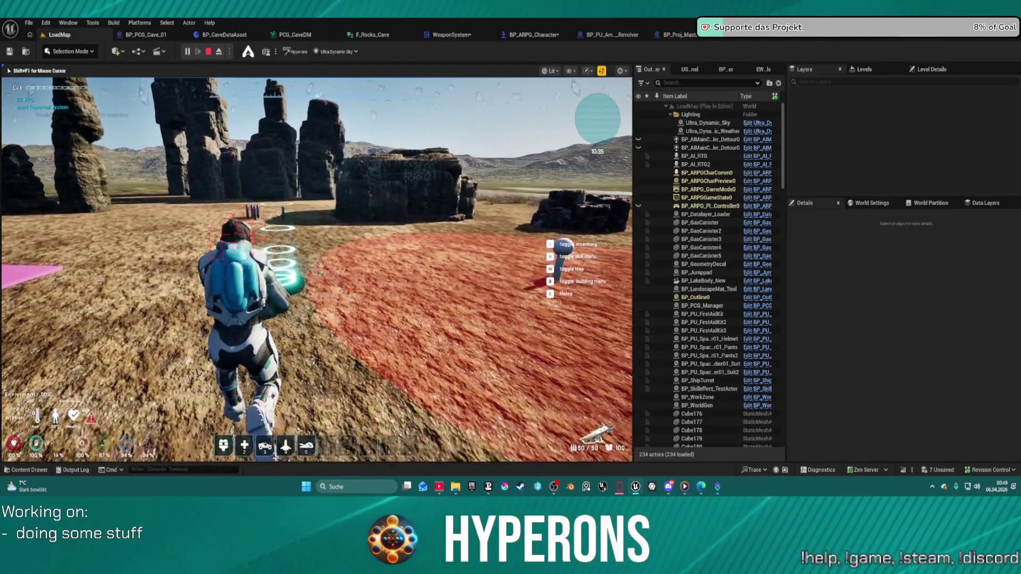
key("space")
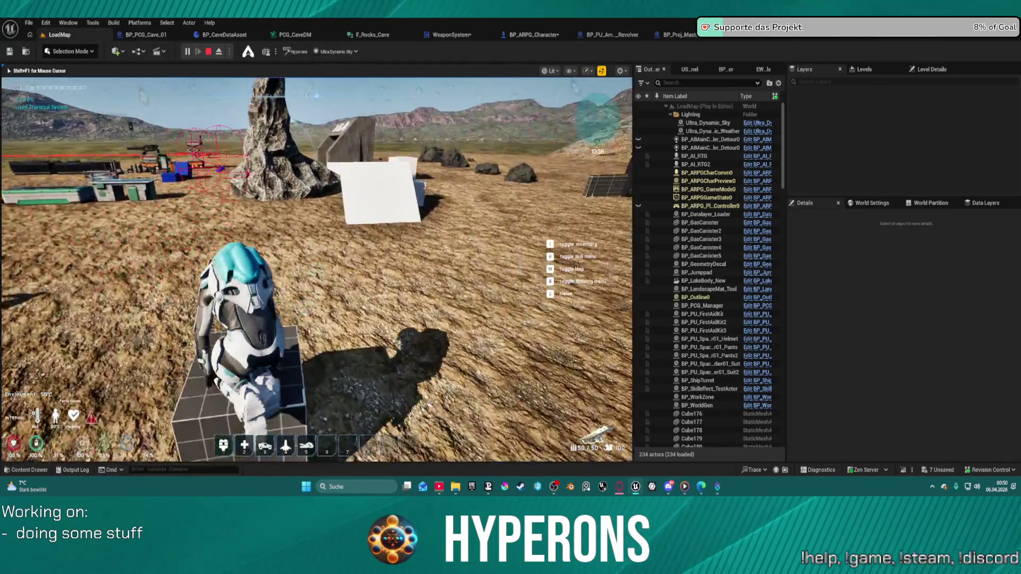
Step: Circle the black cube, climb the tall gridded block and drop back down
key("w")
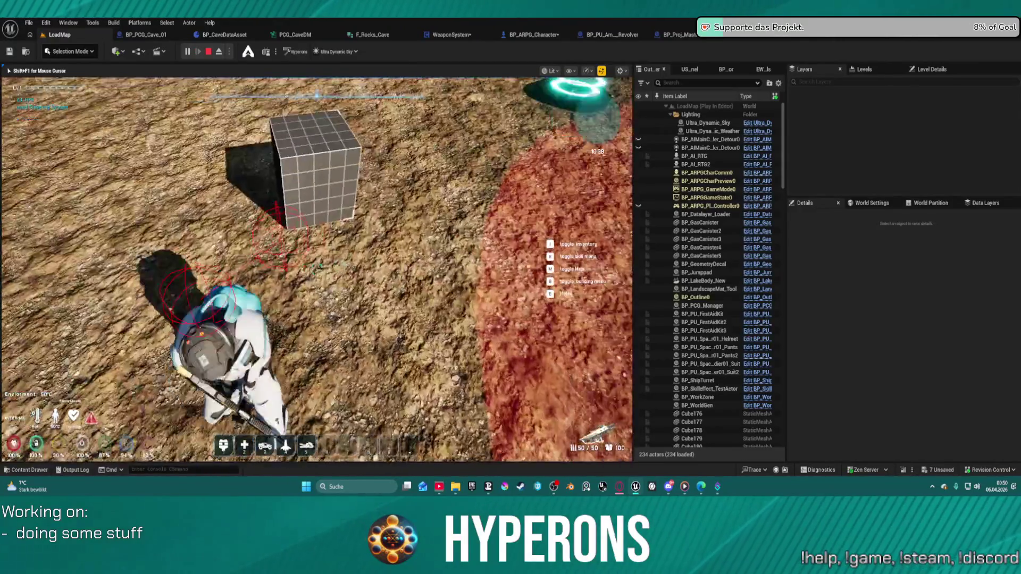
key("w")
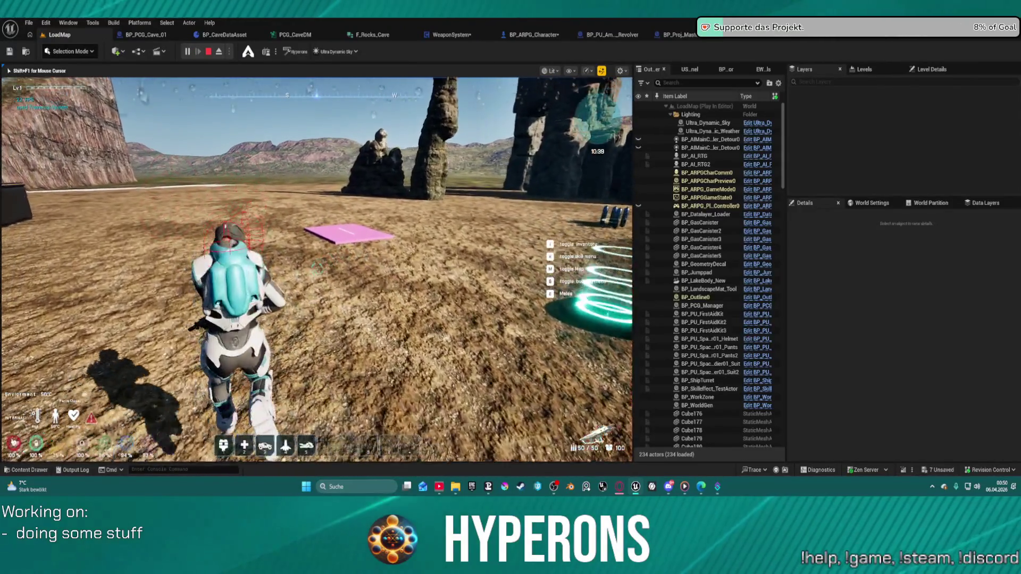
key("s")
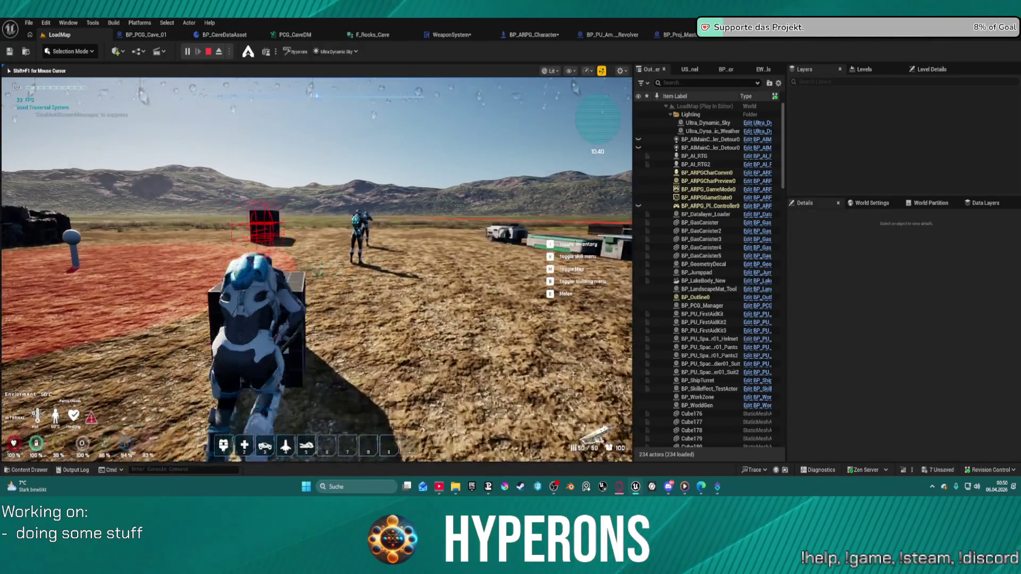
key("w")
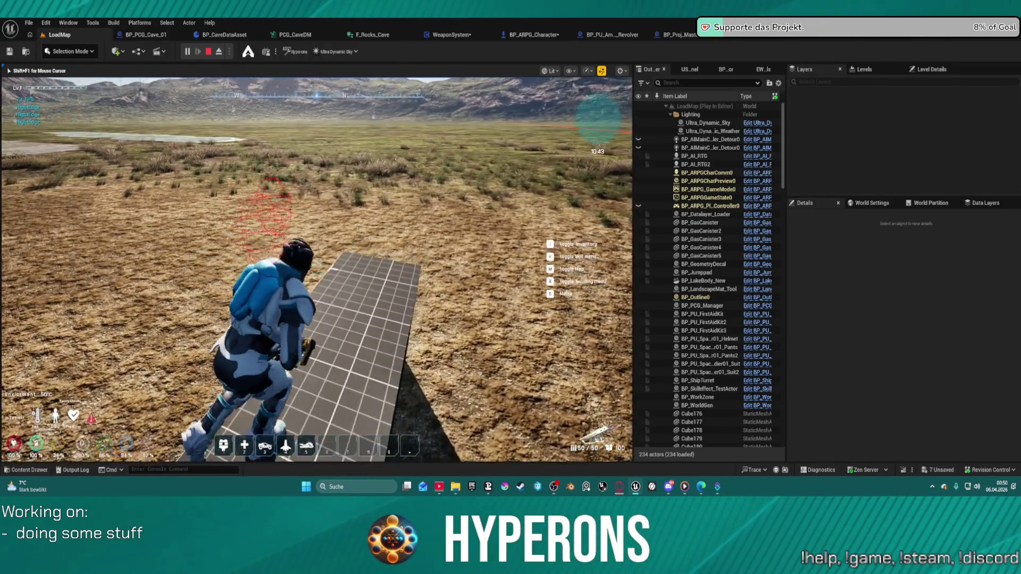
key("w")
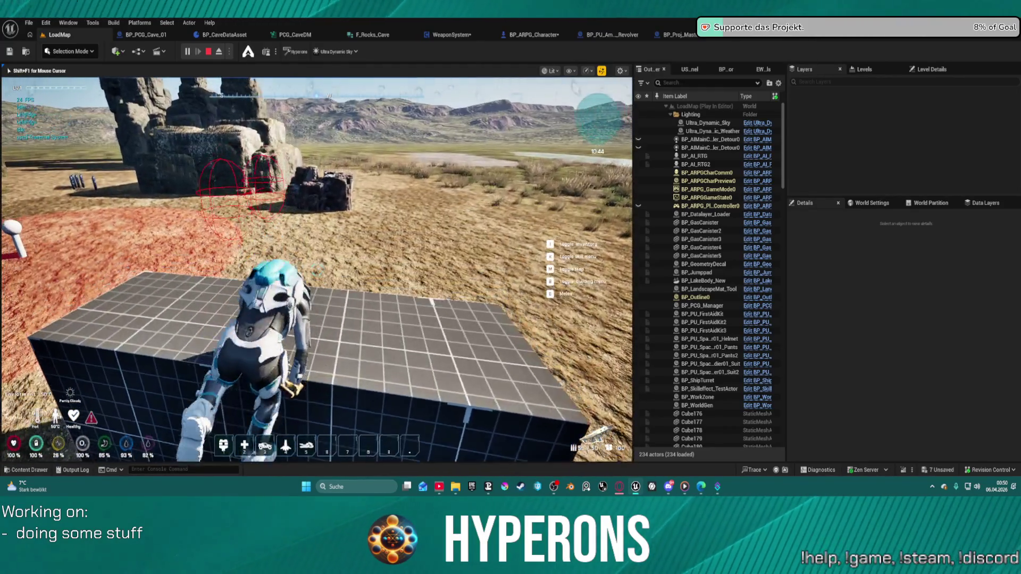
key("s")
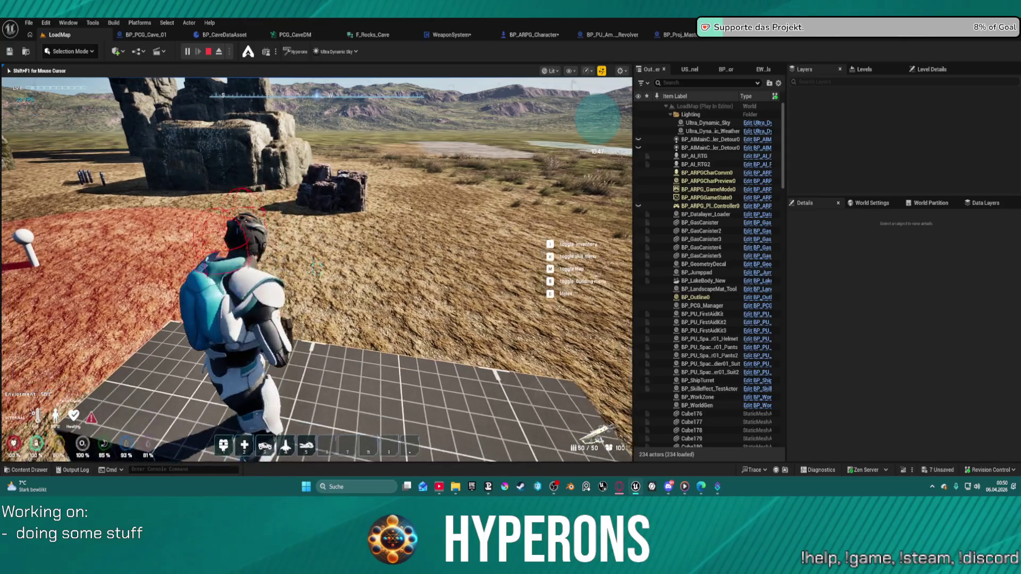
key("s")
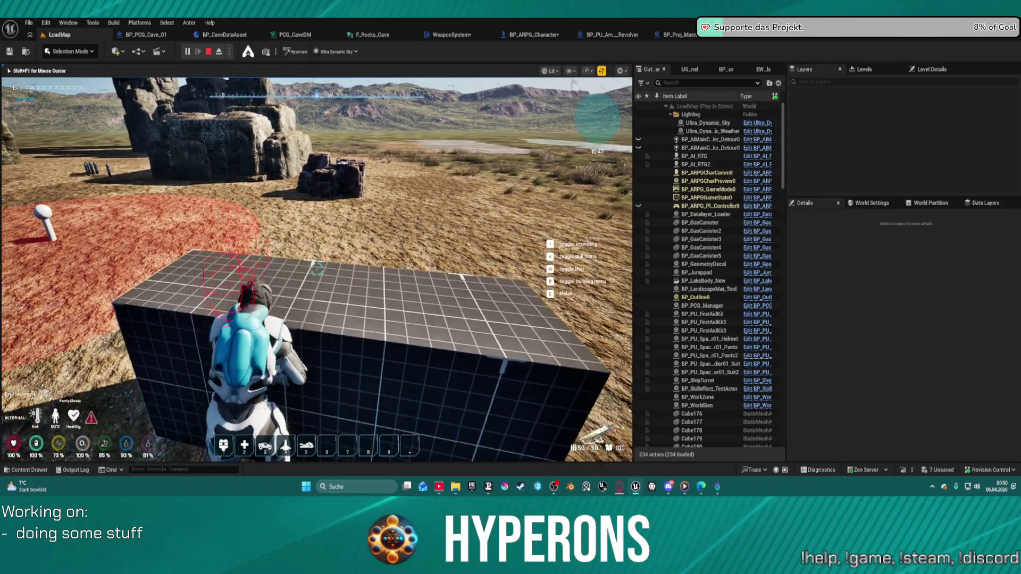
key("a")
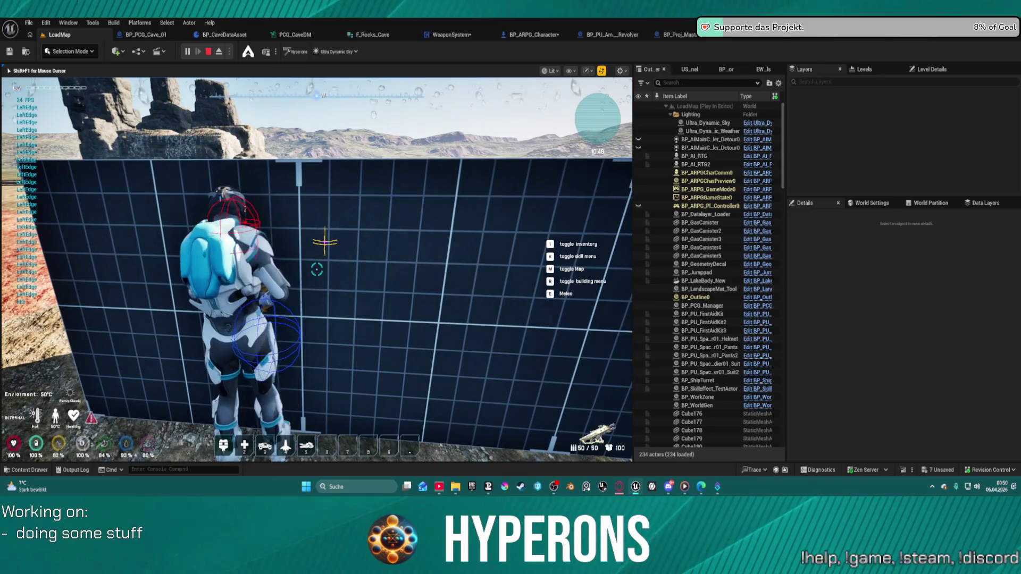
key("space")
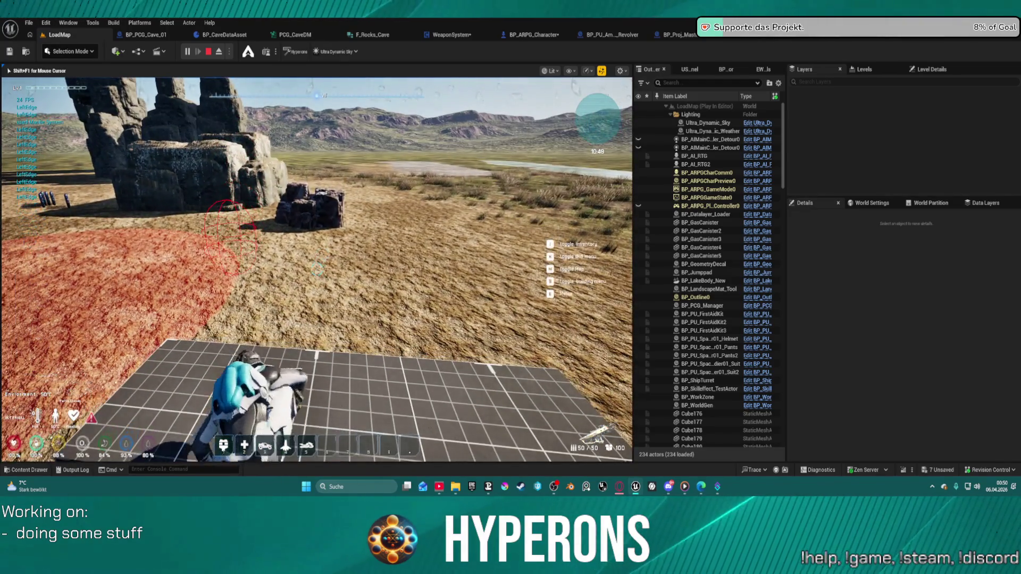
key("w")
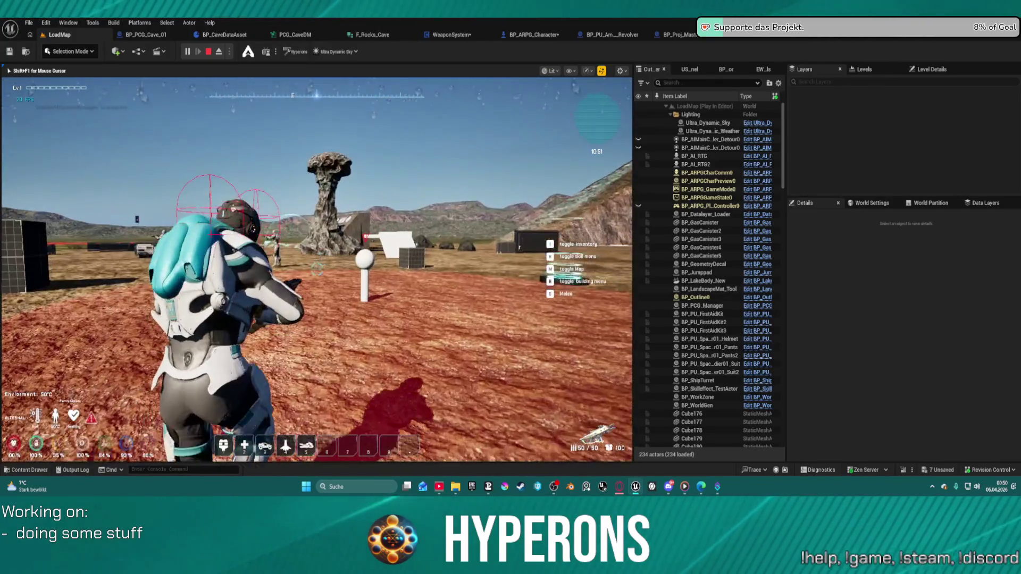
Step: Run toward the rock pillars and shoot the enemies, reloading between bursts until all are killed
key("a")
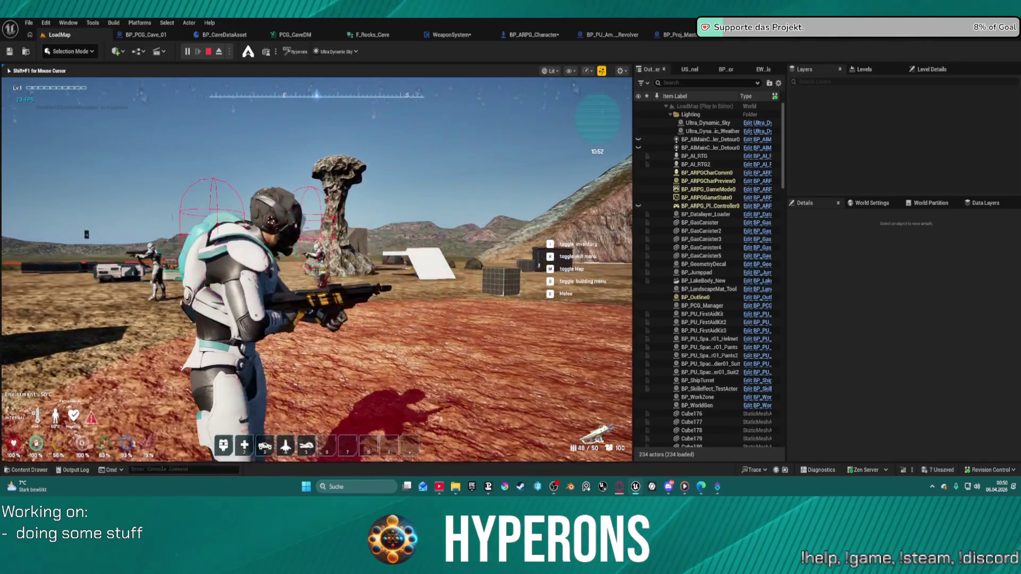
key("w")
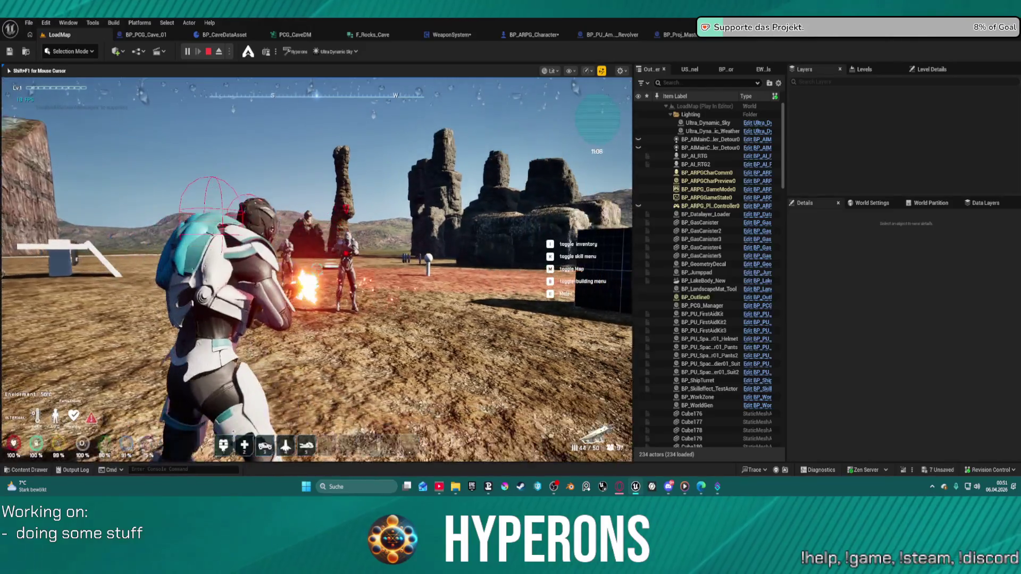
left_click(317, 269)
left_click(316, 269)
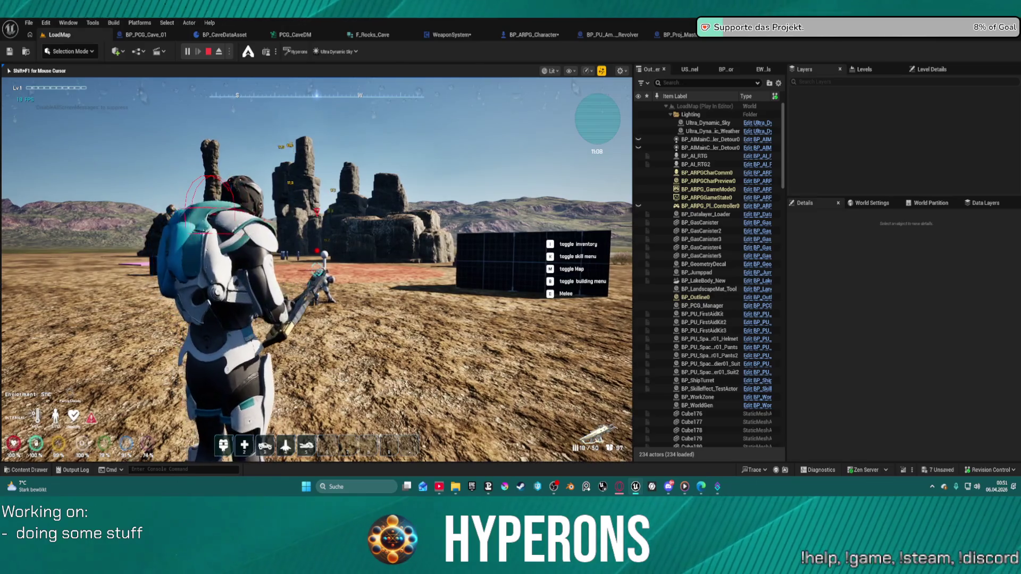
key("r")
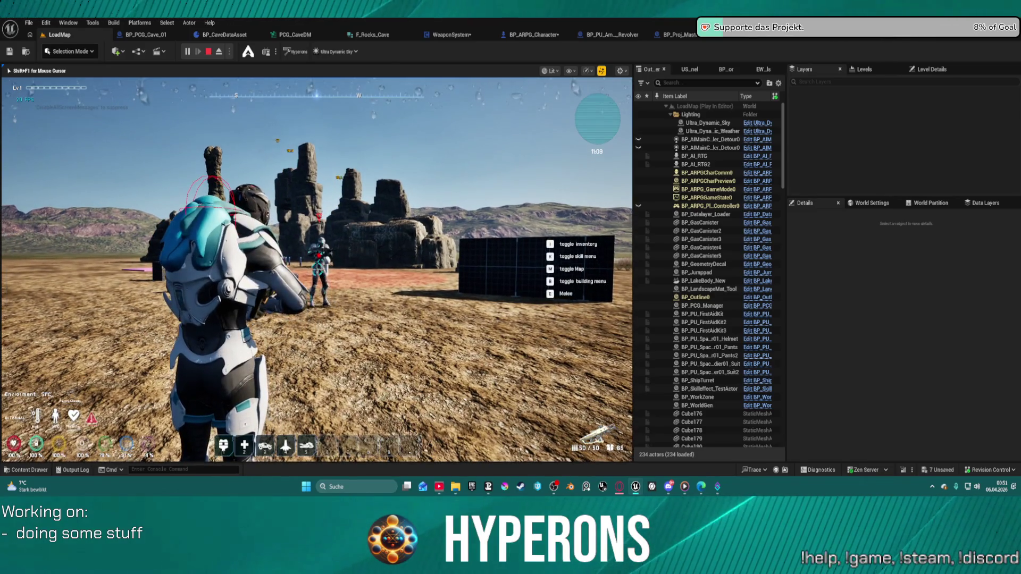
left_click(317, 270)
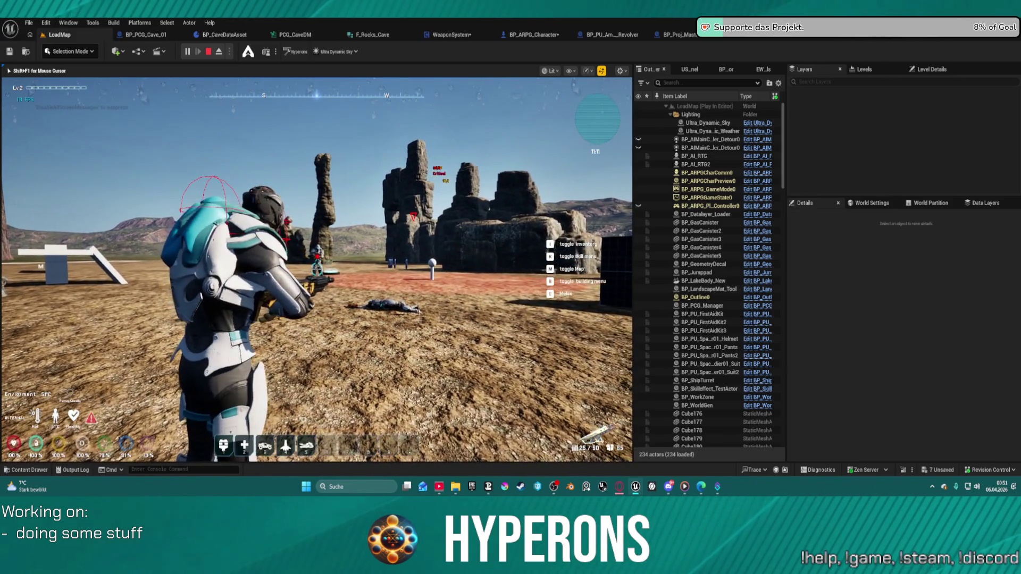
left_click(317, 266)
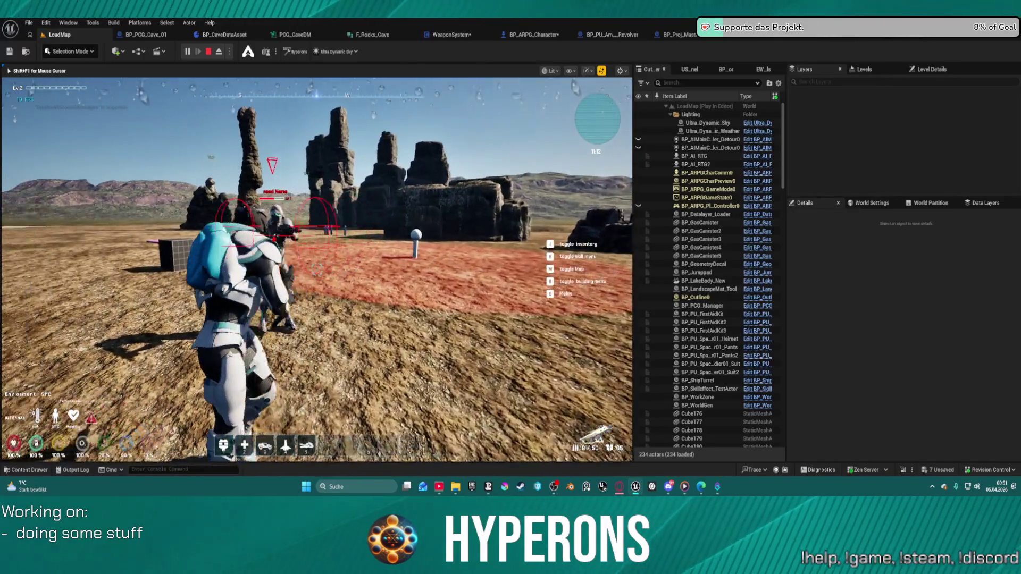
key("r")
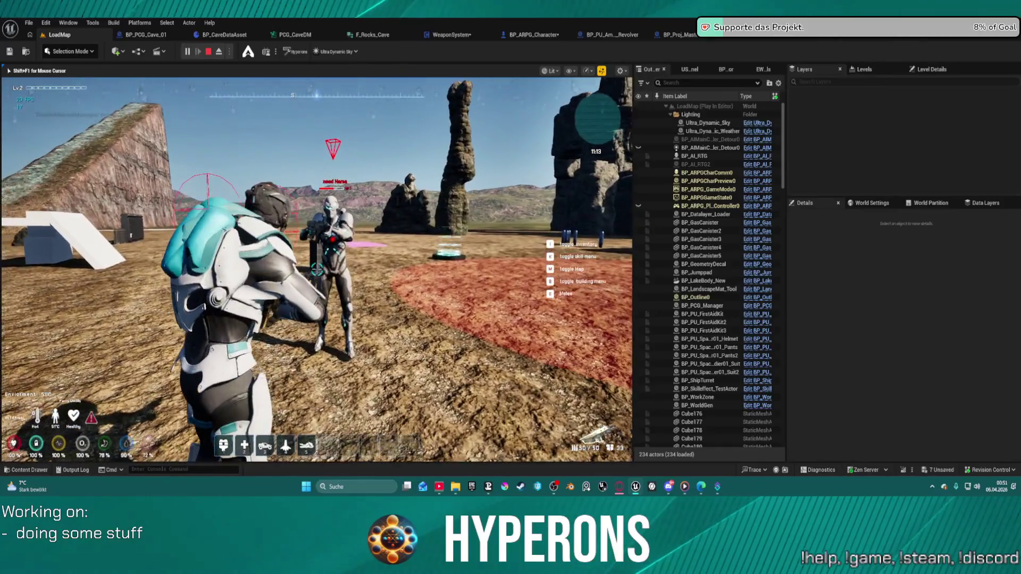
left_click(317, 268)
left_click(317, 268)
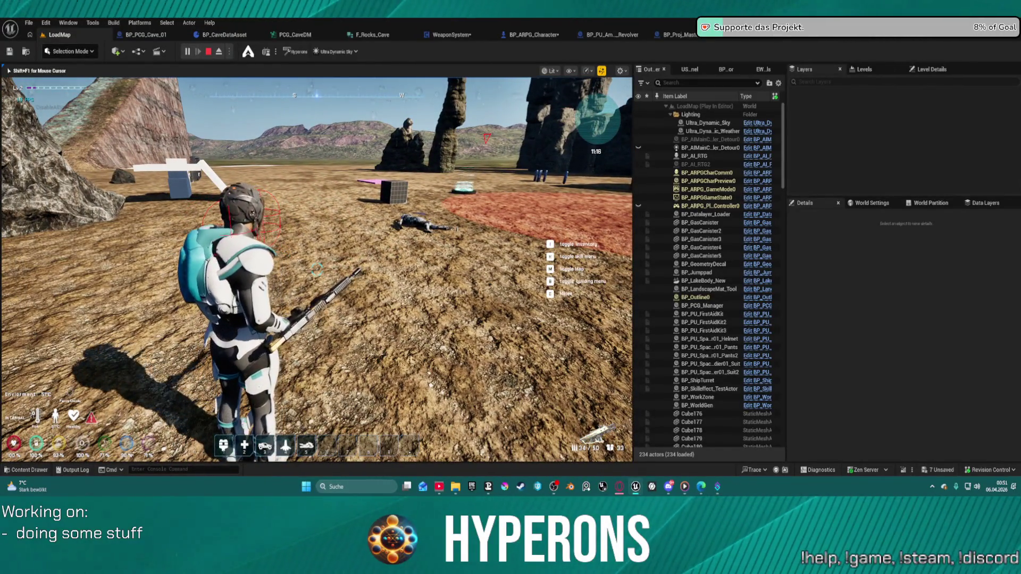
Step: Reload, run past the white ramp and placed objects to the concrete wall, then stop play
key("r")
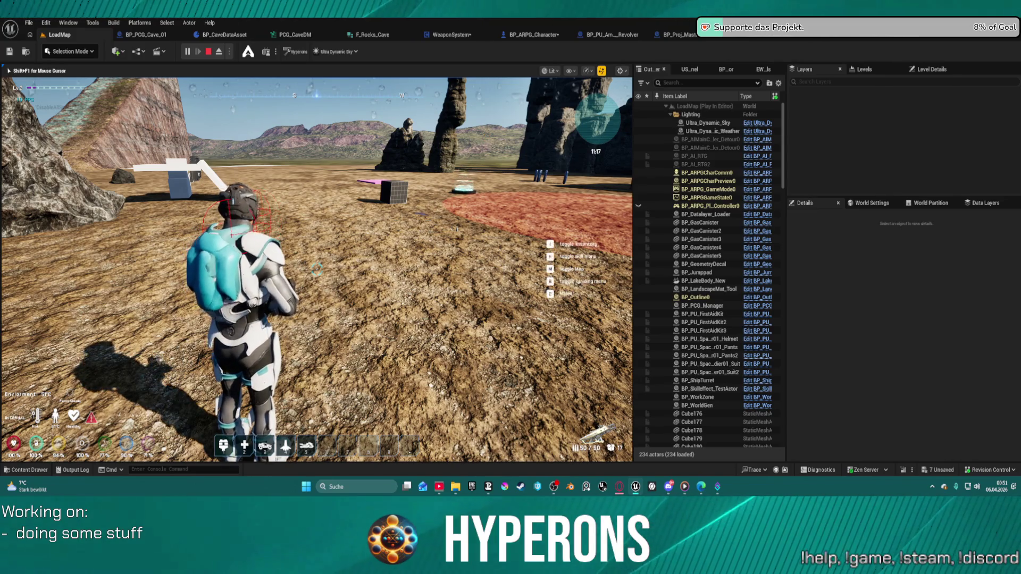
key("w")
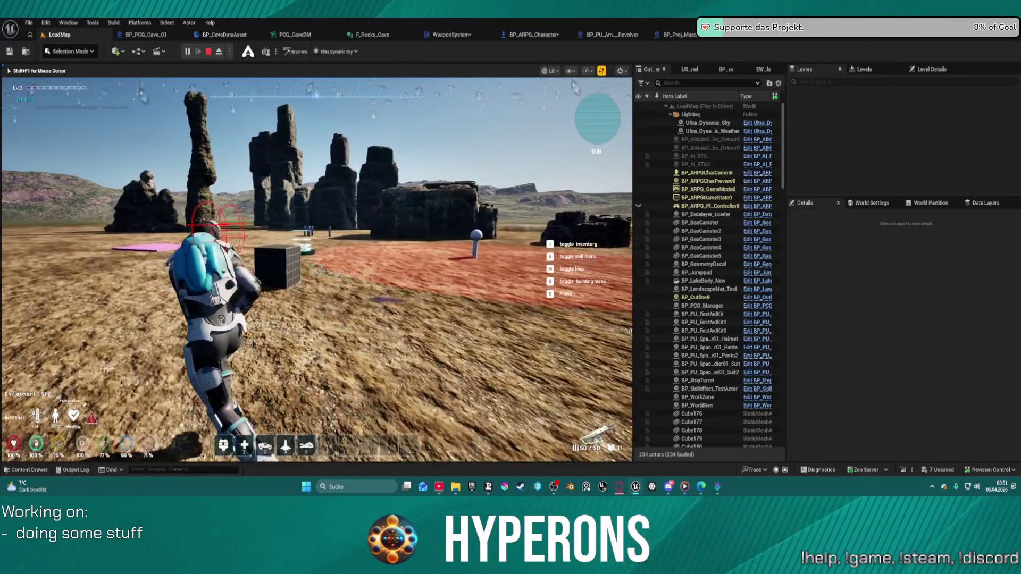
key("w")
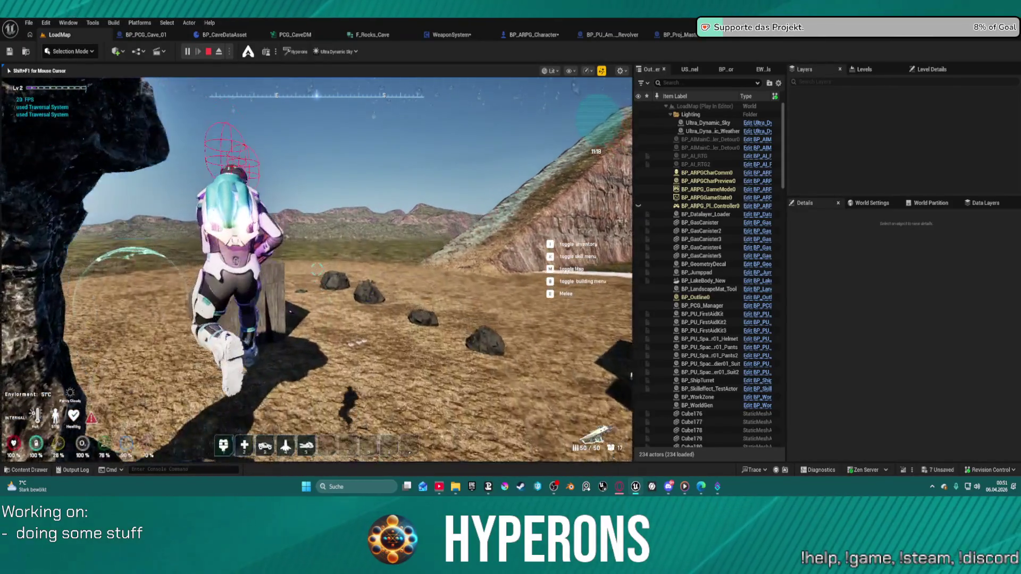
key("w")
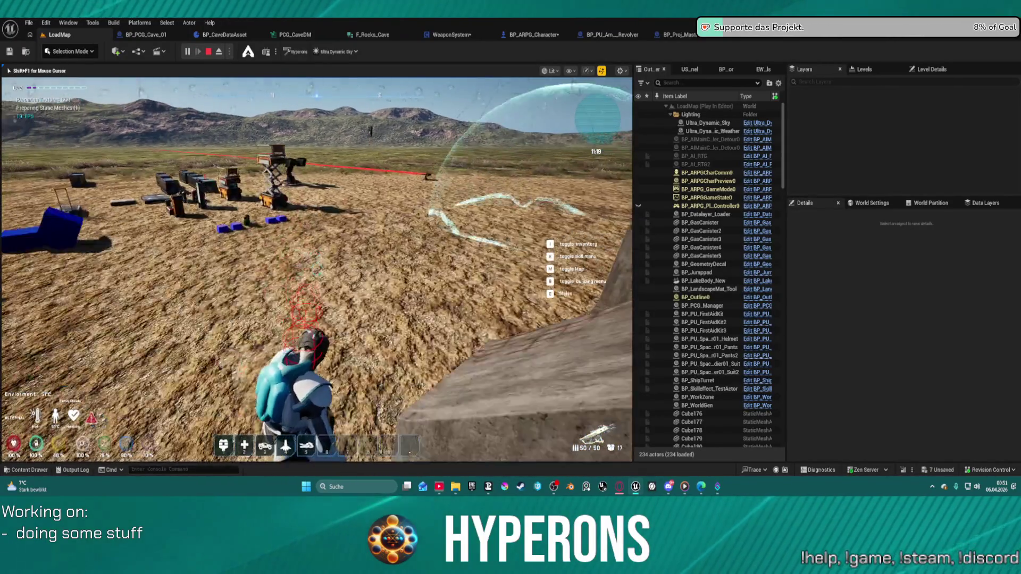
key("w")
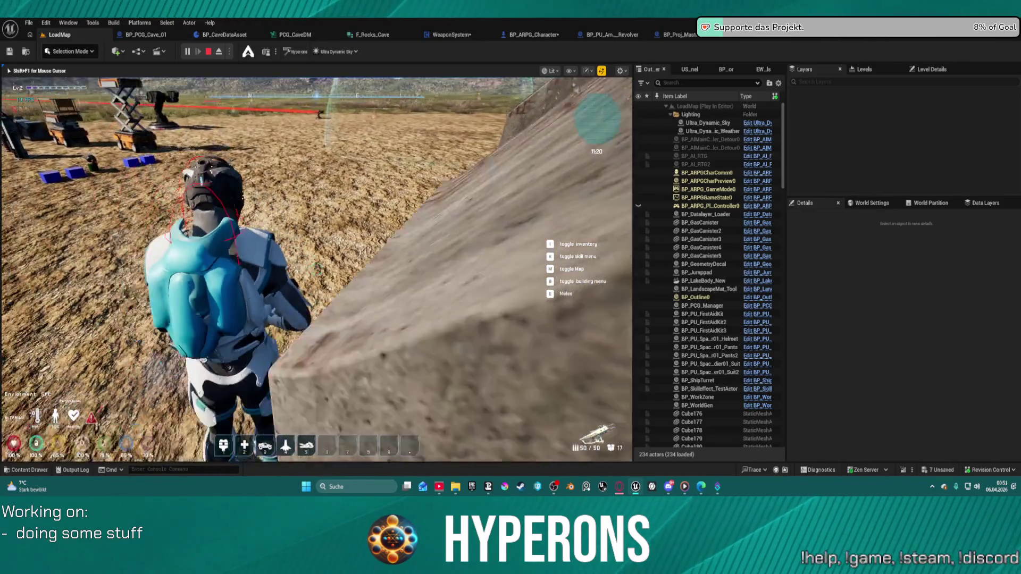
key("Escape")
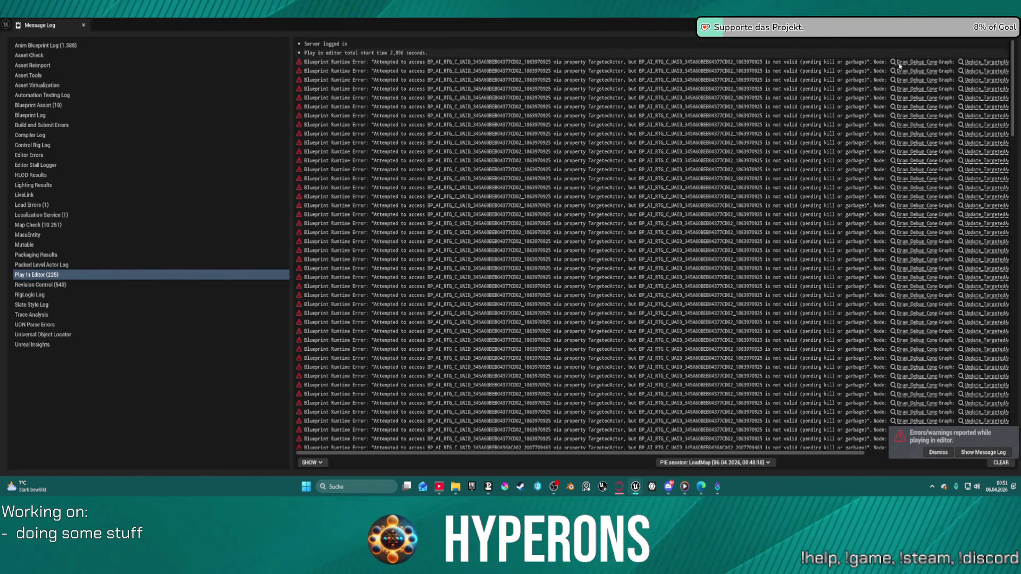
Step: Jump from the error to the Draw Debug Cone node in Update_TargetedActor and save
left_click(915, 63)
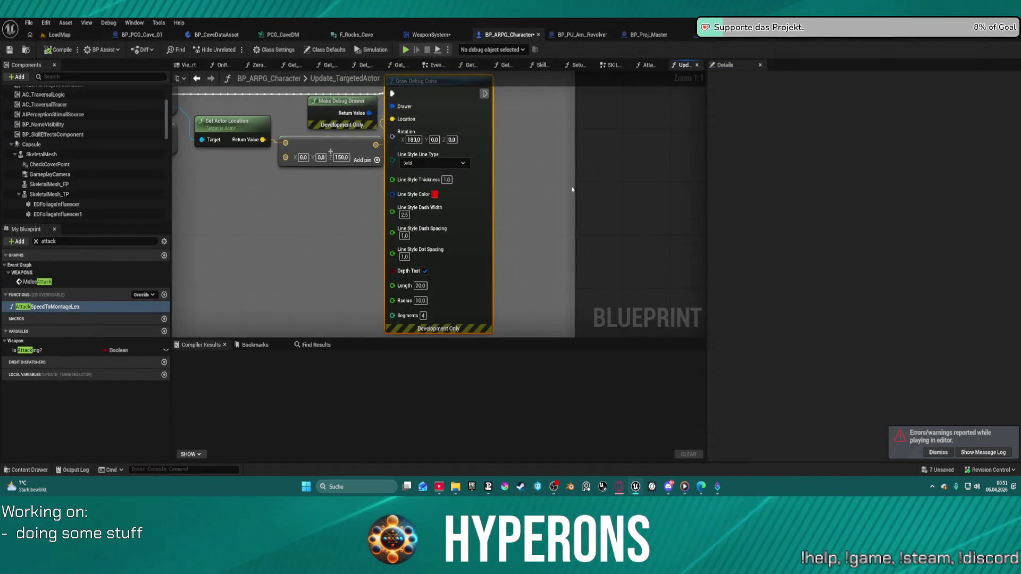
key("ctrl+s")
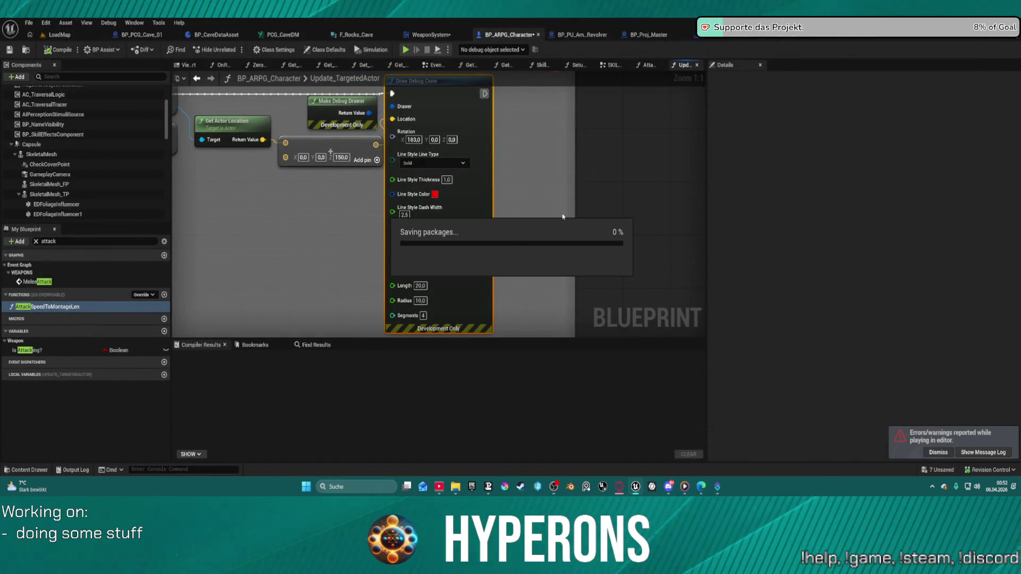